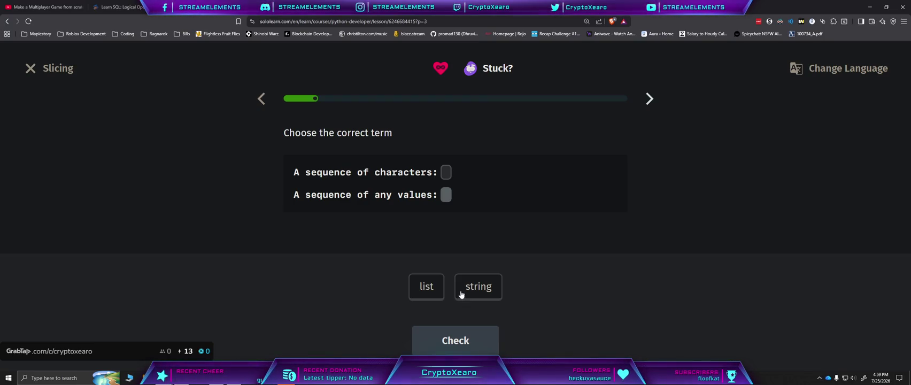
Step: Fill the term quiz blanks with string and list, and check the answer
{"action": "left_click", "coordinate": [462, 293]}
{"action": "left_click", "coordinate": [427, 288]}
{"action": "left_click", "coordinate": [464, 341]}
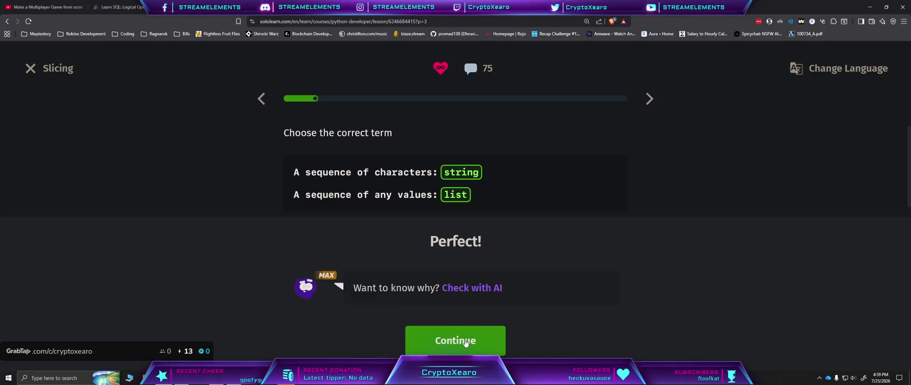
{"action": "left_click", "coordinate": [466, 343]}
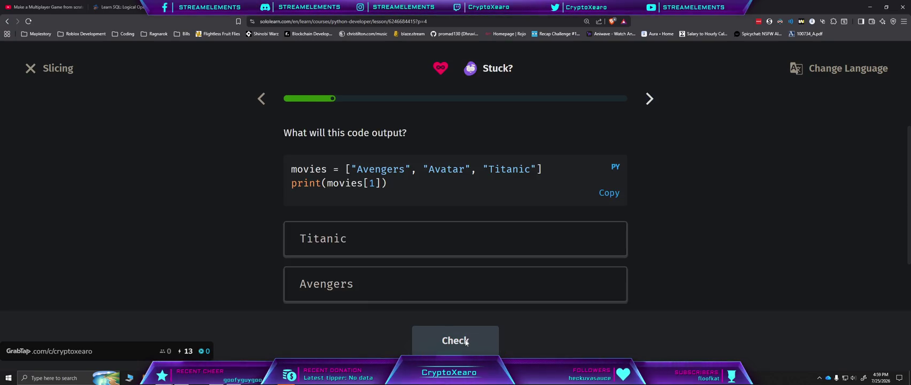
Step: Answer Avatar for the movies[1] quiz and continue
{"action": "scroll", "coordinate": [392, 288], "scroll_direction": "down", "scroll_amount": 1}
{"action": "left_click", "coordinate": [396, 289]}
{"action": "left_click", "coordinate": [456, 342]}
{"action": "left_click", "coordinate": [459, 342]}
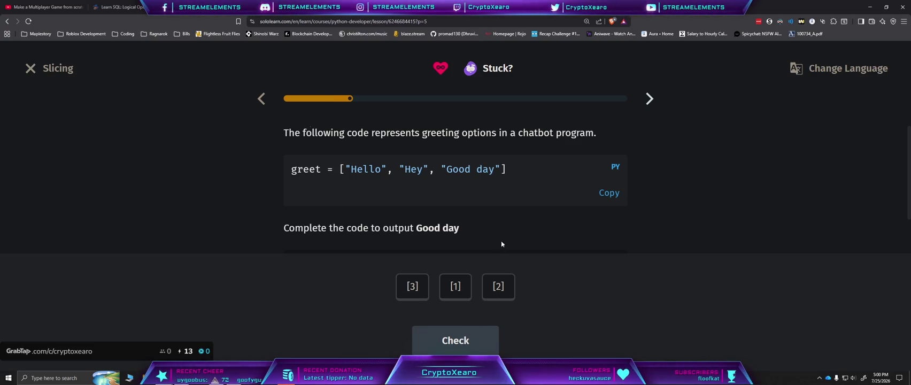
Step: Complete the greet quiz with index [2] and advance to the slicing explanation
{"action": "scroll", "coordinate": [502, 230], "scroll_direction": "down", "scroll_amount": 1}
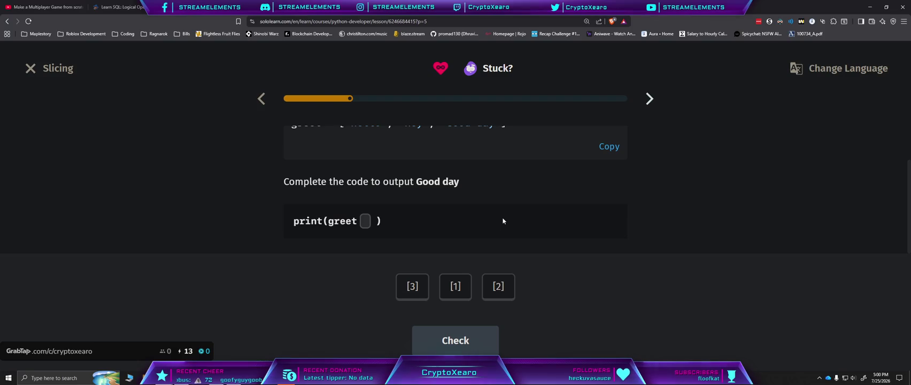
{"action": "scroll", "coordinate": [503, 221], "scroll_direction": "up", "scroll_amount": 1}
{"action": "scroll", "coordinate": [503, 218], "scroll_direction": "down", "scroll_amount": 1}
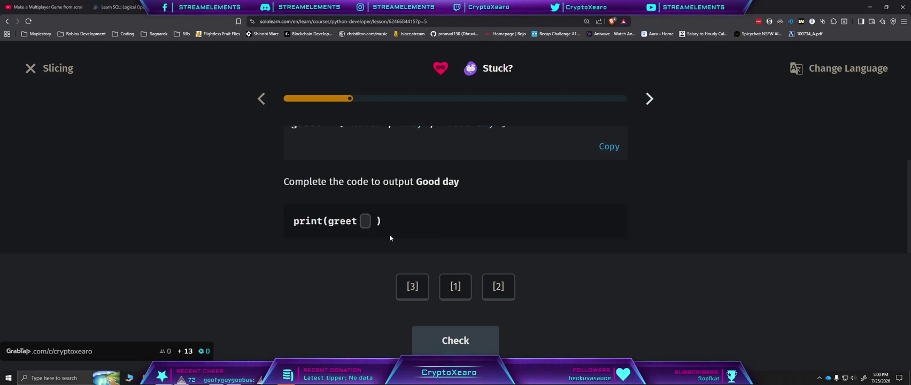
{"action": "left_click", "coordinate": [493, 289]}
{"action": "left_click", "coordinate": [477, 340]}
{"action": "left_click", "coordinate": [479, 340]}
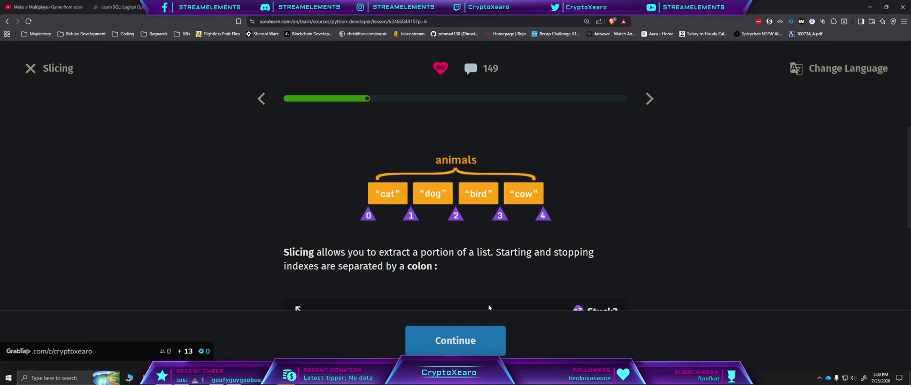
Step: Run the animals[1:3] example, printing ['dog', 'bird'], then continue
{"action": "scroll", "coordinate": [491, 279], "scroll_direction": "down", "scroll_amount": 2}
{"action": "scroll", "coordinate": [492, 282], "scroll_direction": "down", "scroll_amount": 2}
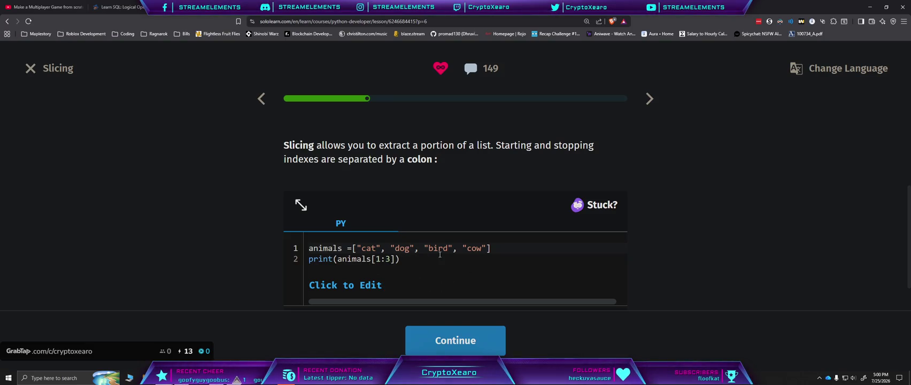
{"action": "scroll", "coordinate": [440, 255], "scroll_direction": "down", "scroll_amount": 2}
{"action": "left_click", "coordinate": [596, 286]}
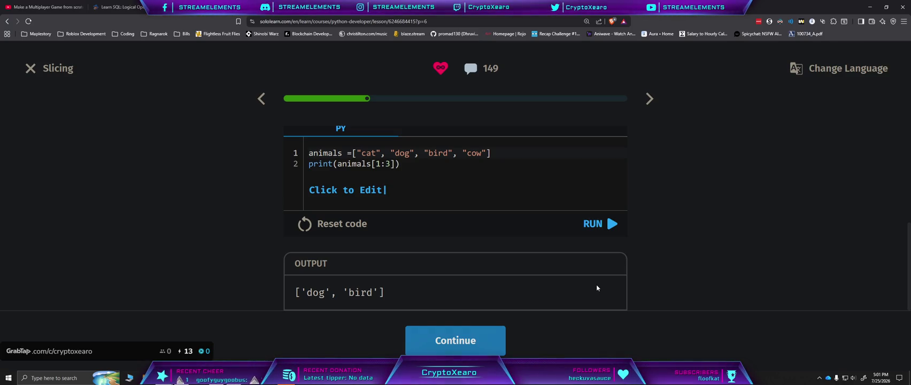
{"action": "left_click", "coordinate": [479, 341]}
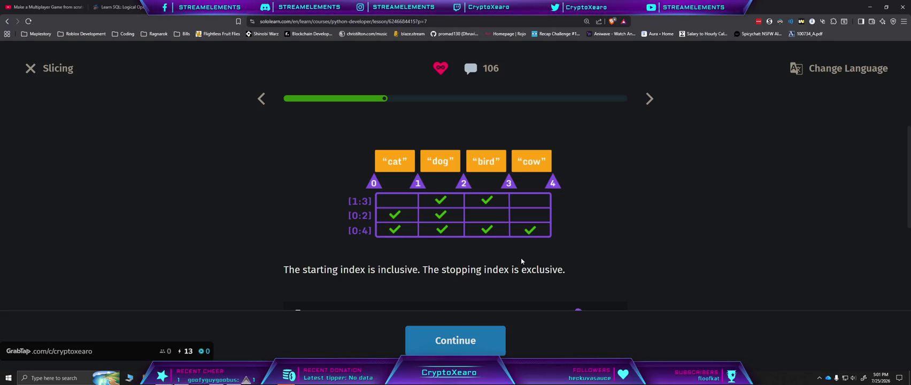
Step: Run the animals[0:2] example, printing ['cat', 'dog'], then continue to the quiz
{"action": "scroll", "coordinate": [571, 272], "scroll_direction": "down", "scroll_amount": 1}
{"action": "scroll", "coordinate": [571, 272], "scroll_direction": "down", "scroll_amount": 3}
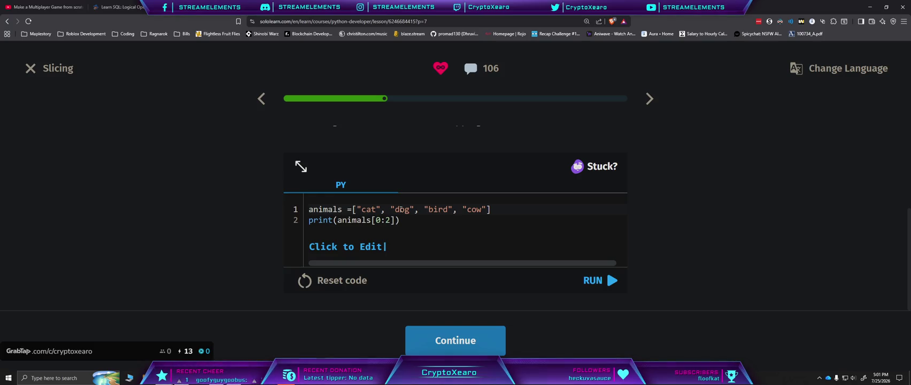
{"action": "left_click", "coordinate": [610, 280]}
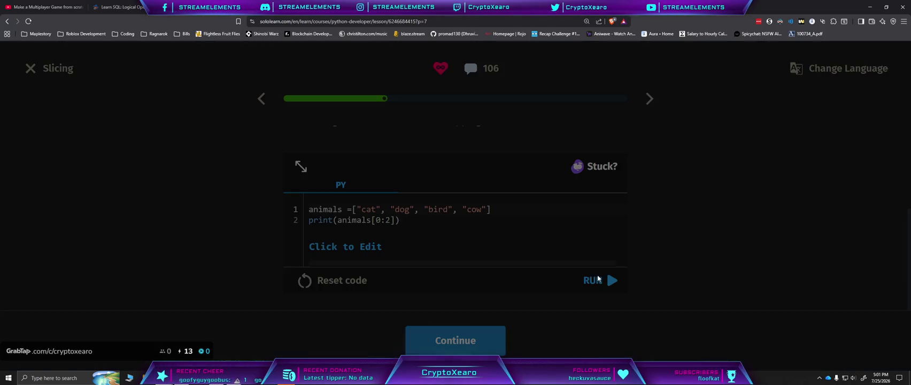
{"action": "left_click", "coordinate": [479, 339]}
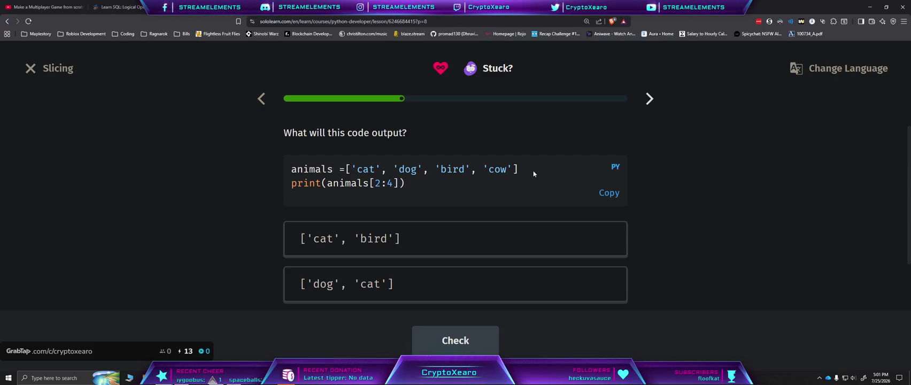
Step: Answer ['bird', 'cow'] for the animals[2:4] output quiz
{"action": "scroll", "coordinate": [495, 191], "scroll_direction": "down", "scroll_amount": 3}
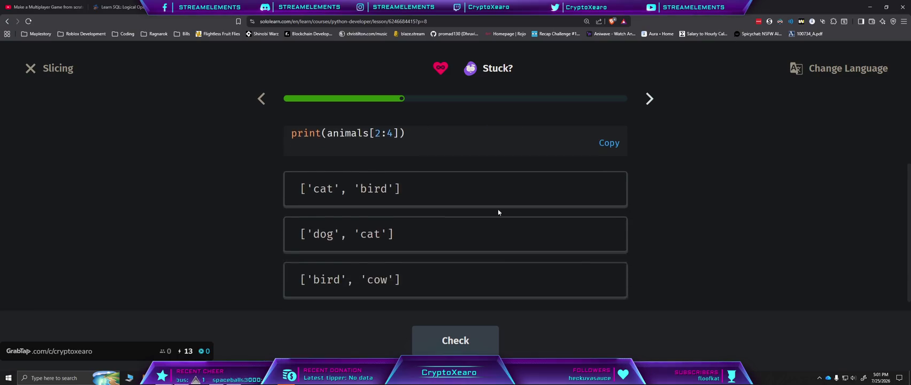
{"action": "left_click", "coordinate": [441, 267]}
{"action": "left_click", "coordinate": [465, 329]}
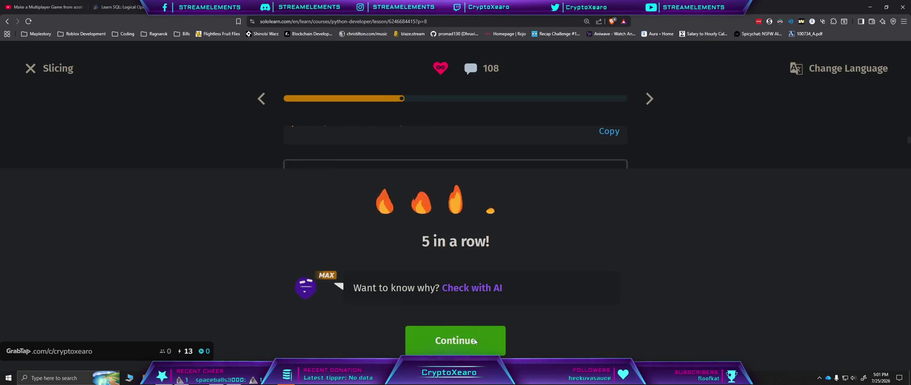
{"action": "left_click", "coordinate": [474, 337]}
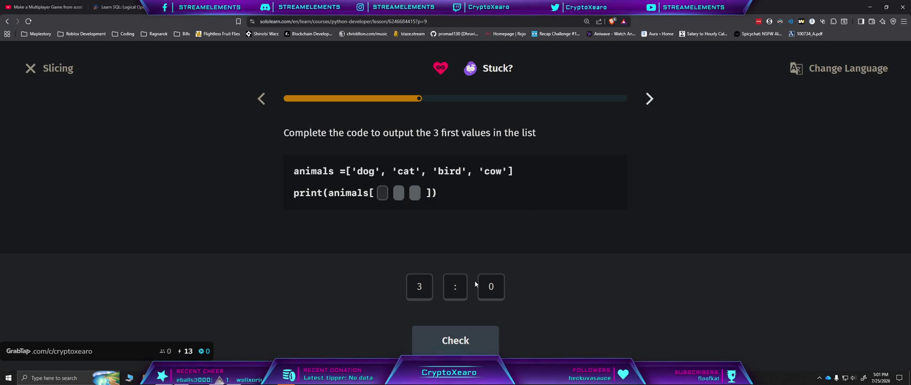
Step: Build the slice [0:3] to get the first three values
{"action": "left_click", "coordinate": [491, 293]}
{"action": "left_click", "coordinate": [455, 291]}
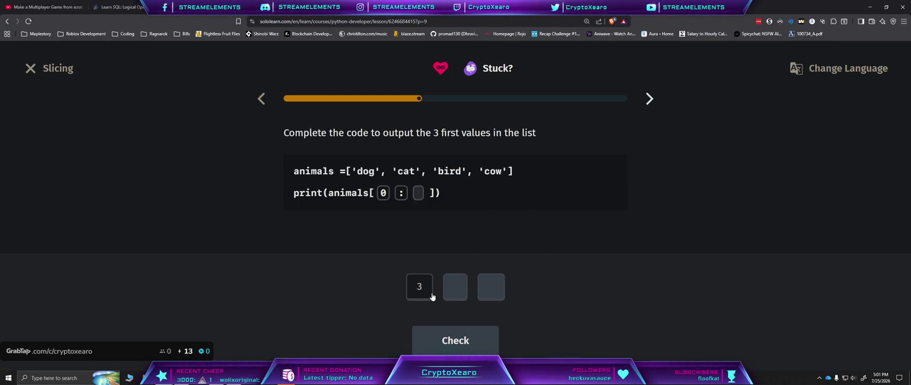
{"action": "left_click", "coordinate": [420, 290]}
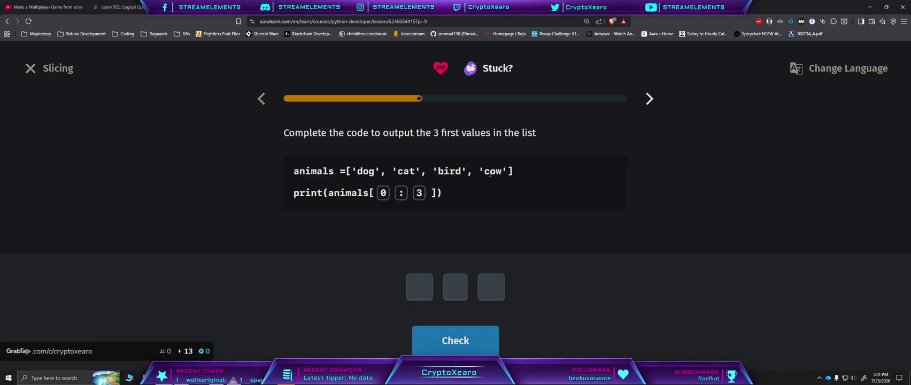
{"action": "left_click", "coordinate": [452, 337]}
{"action": "left_click", "coordinate": [448, 338]}
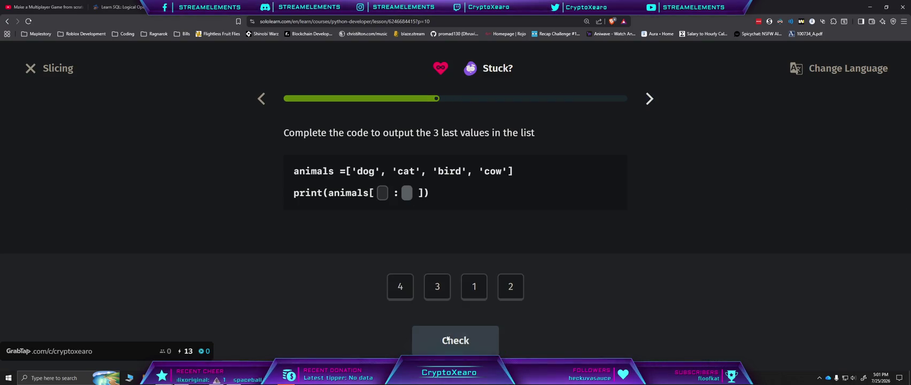
Step: Build the slice [1:4] to get the last three values
{"action": "left_click", "coordinate": [473, 288]}
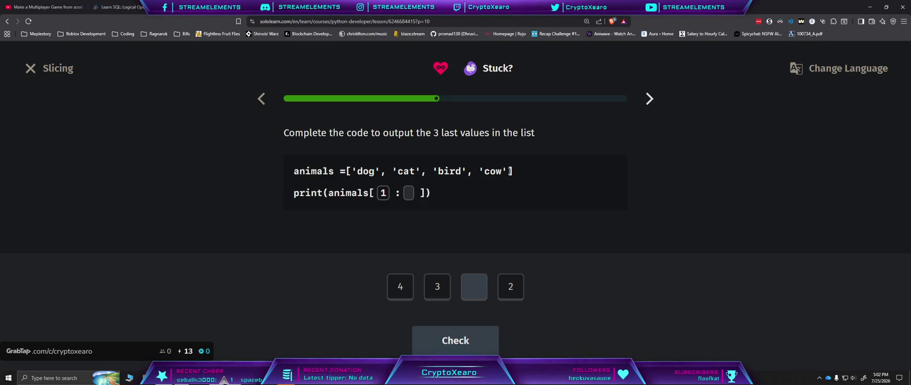
{"action": "left_click", "coordinate": [400, 287]}
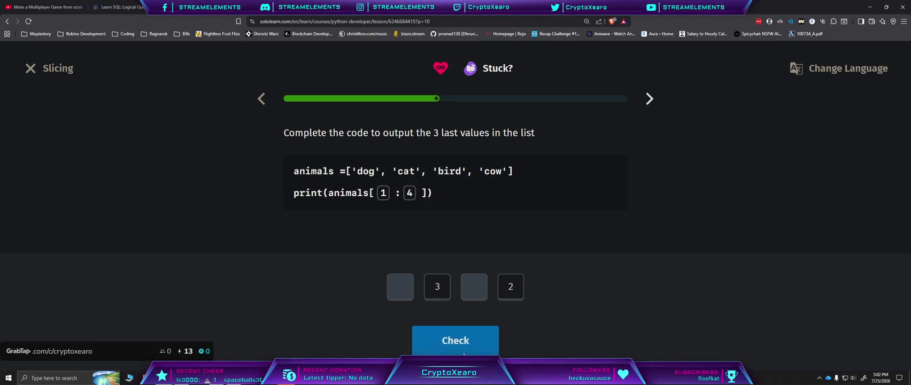
{"action": "left_click", "coordinate": [463, 349]}
{"action": "left_click", "coordinate": [465, 351]}
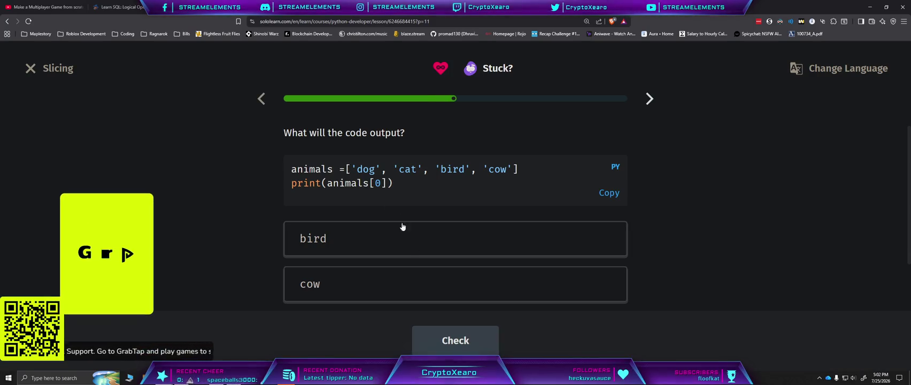
Step: Answer dog for the animals[0] question
{"action": "scroll", "coordinate": [378, 273], "scroll_direction": "down", "scroll_amount": 1}
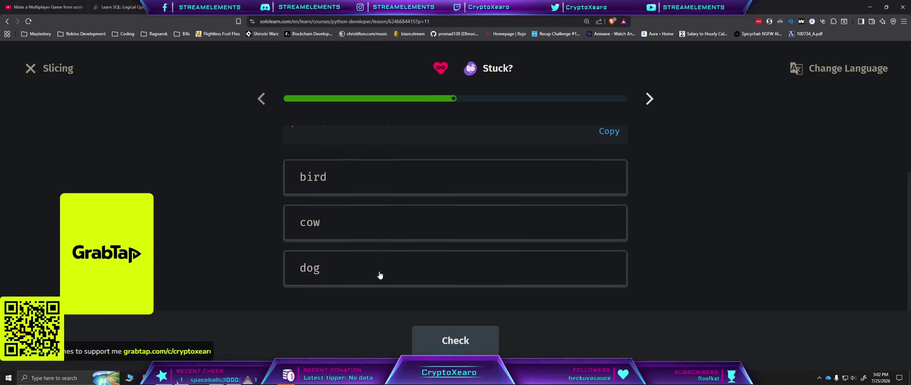
{"action": "left_click", "coordinate": [377, 284]}
{"action": "key", "text": "Return"}
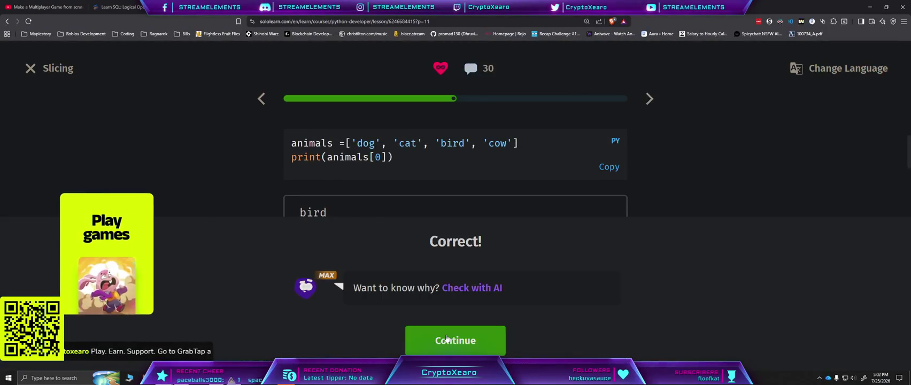
{"action": "key", "text": "Return"}
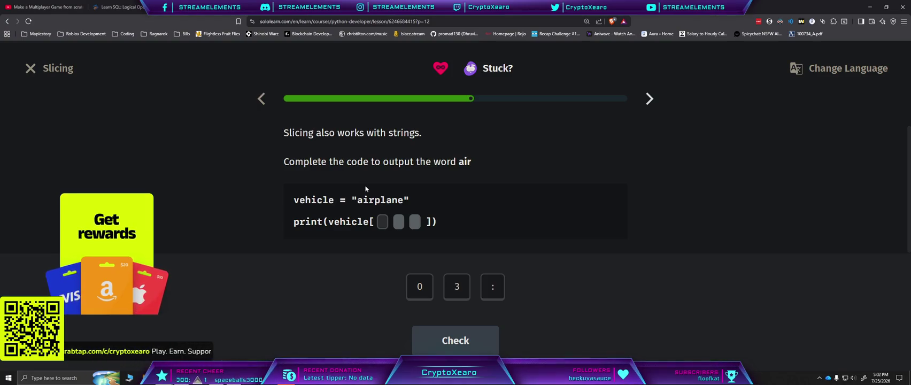
Step: Slice vehicle with [0:3] to output 'air'
{"action": "left_click", "coordinate": [421, 289]}
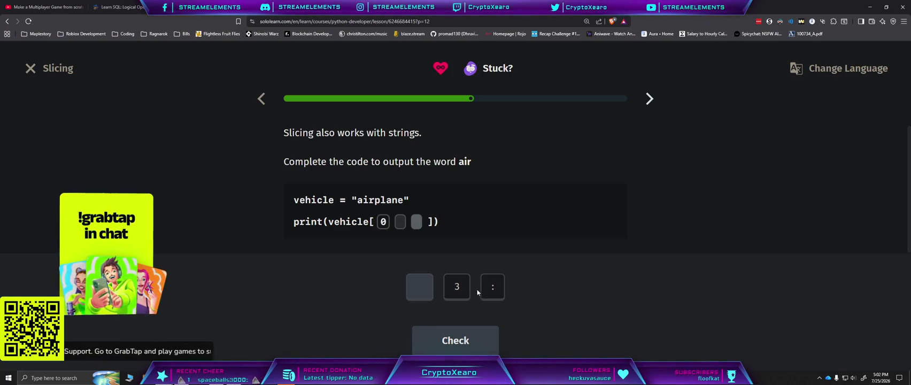
{"action": "left_click", "coordinate": [493, 287]}
{"action": "left_click", "coordinate": [457, 287]}
{"action": "left_click", "coordinate": [455, 341]}
{"action": "left_click", "coordinate": [455, 342]}
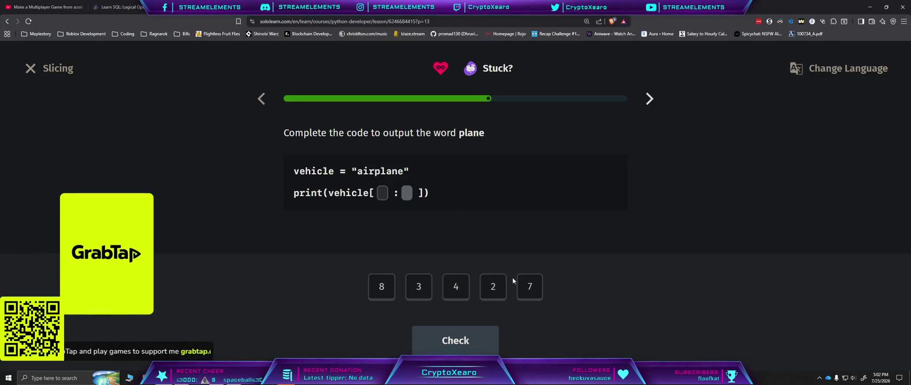
Step: Slice vehicle with [3:8] to output 'plane' and continue
{"action": "left_click", "coordinate": [420, 289]}
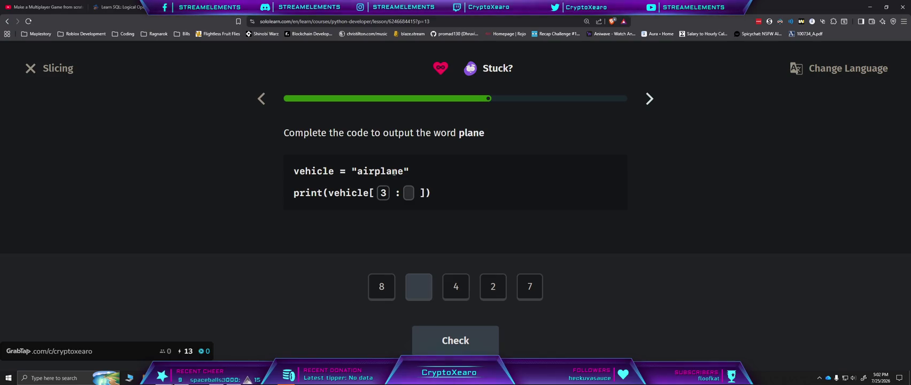
{"action": "left_click", "coordinate": [382, 287]}
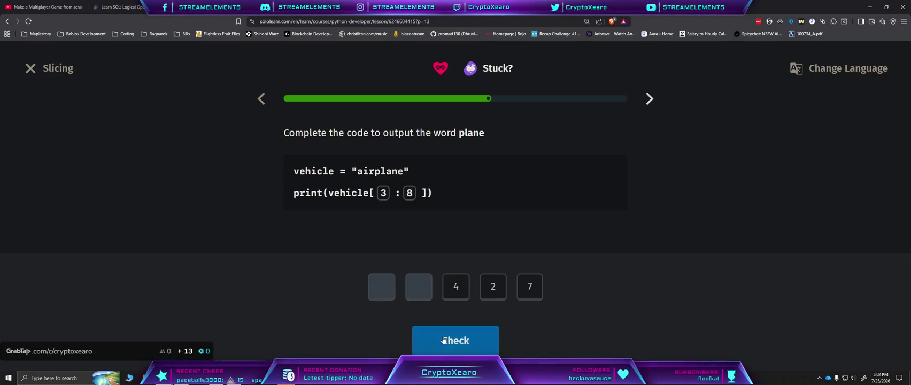
{"action": "left_click", "coordinate": [452, 337]}
{"action": "left_click", "coordinate": [449, 329]}
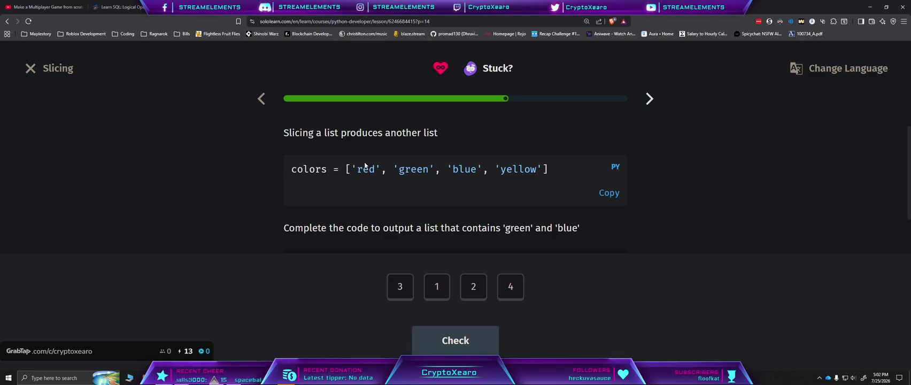
Step: Complete colors[1:3] to output 'green' and 'blue'
{"action": "scroll", "coordinate": [407, 211], "scroll_direction": "down", "scroll_amount": 1}
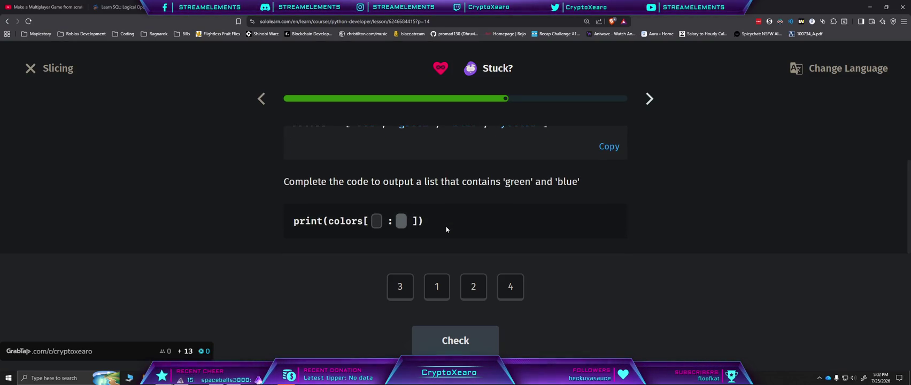
{"action": "scroll", "coordinate": [447, 230], "scroll_direction": "up", "scroll_amount": 1}
{"action": "scroll", "coordinate": [447, 229], "scroll_direction": "down", "scroll_amount": 1}
{"action": "scroll", "coordinate": [446, 229], "scroll_direction": "up", "scroll_amount": 1}
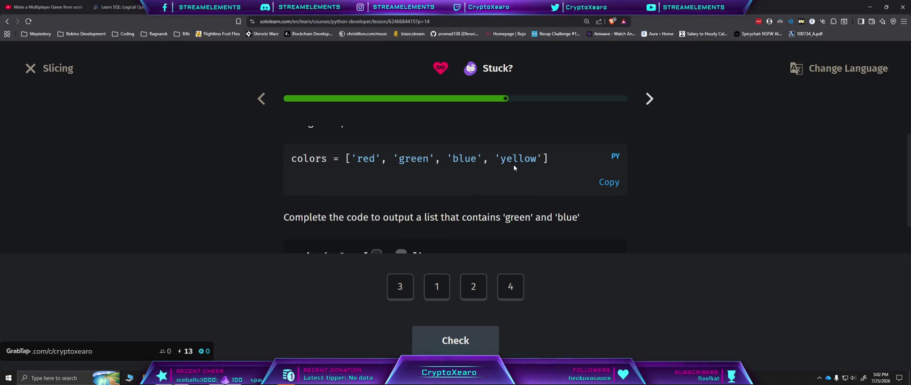
{"action": "scroll", "coordinate": [512, 164], "scroll_direction": "down", "scroll_amount": 1}
{"action": "left_click", "coordinate": [436, 286]}
{"action": "left_click", "coordinate": [400, 286]}
{"action": "left_click", "coordinate": [462, 345]}
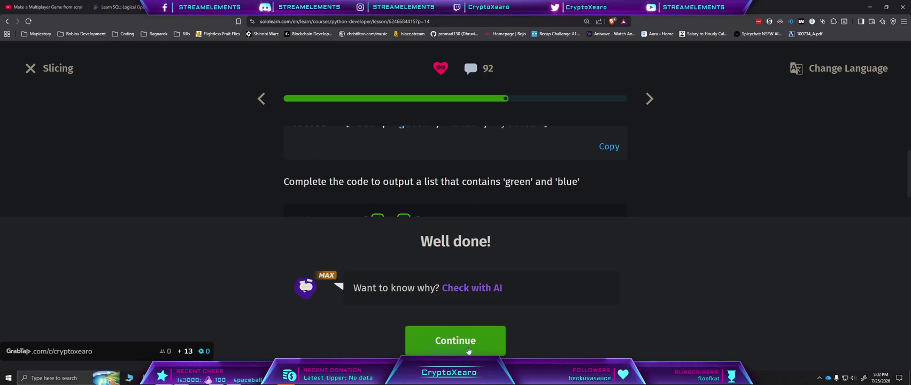
{"action": "left_click", "coordinate": [463, 344]}
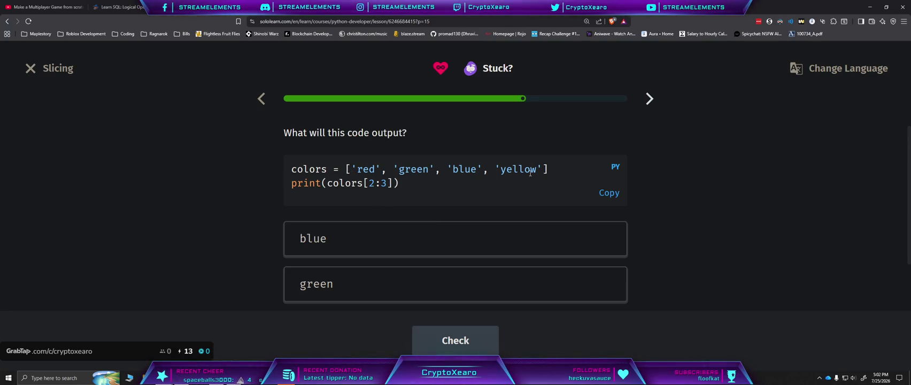
Step: Answer ['blue'] for colors[2:3] after a wrong 'blue' attempt
{"action": "left_click", "coordinate": [416, 230]}
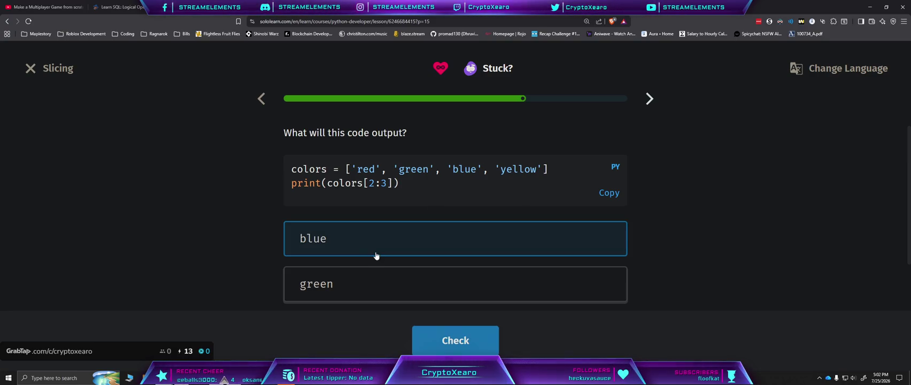
{"action": "left_click", "coordinate": [456, 334]}
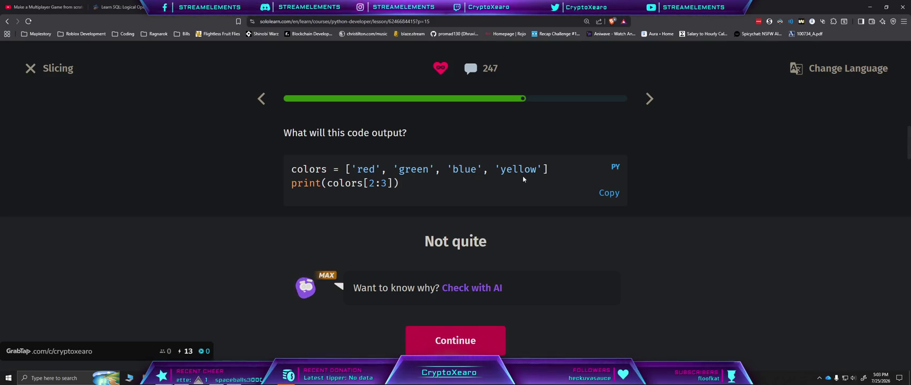
{"action": "scroll", "coordinate": [671, 181], "scroll_direction": "down", "scroll_amount": 3}
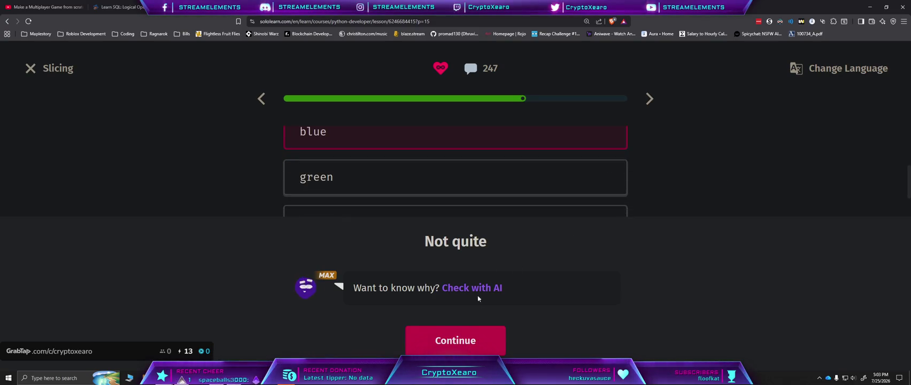
{"action": "scroll", "coordinate": [659, 192], "scroll_direction": "up", "scroll_amount": 2}
{"action": "scroll", "coordinate": [659, 196], "scroll_direction": "up", "scroll_amount": 2}
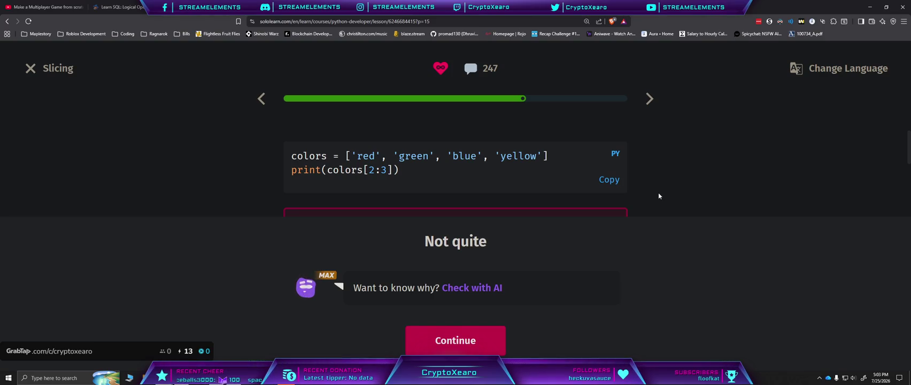
{"action": "scroll", "coordinate": [658, 196], "scroll_direction": "down", "scroll_amount": 3}
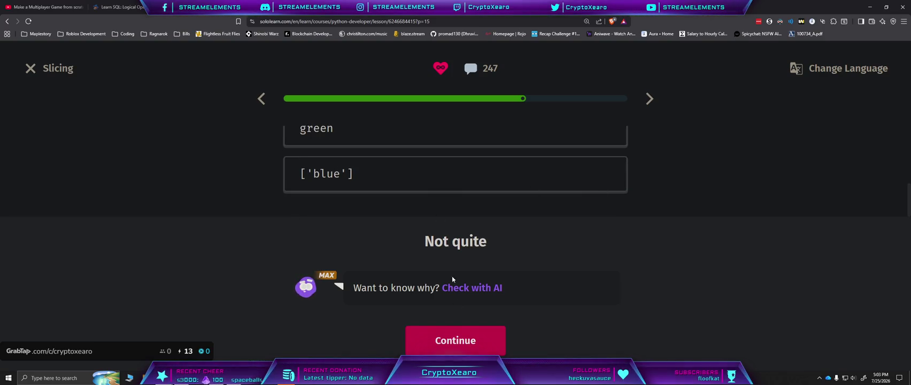
{"action": "left_click", "coordinate": [472, 345]}
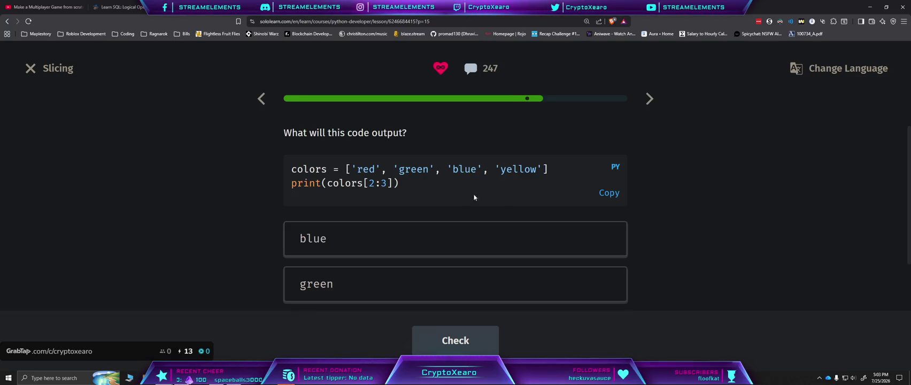
{"action": "left_click", "coordinate": [417, 270]}
{"action": "left_click", "coordinate": [470, 347]}
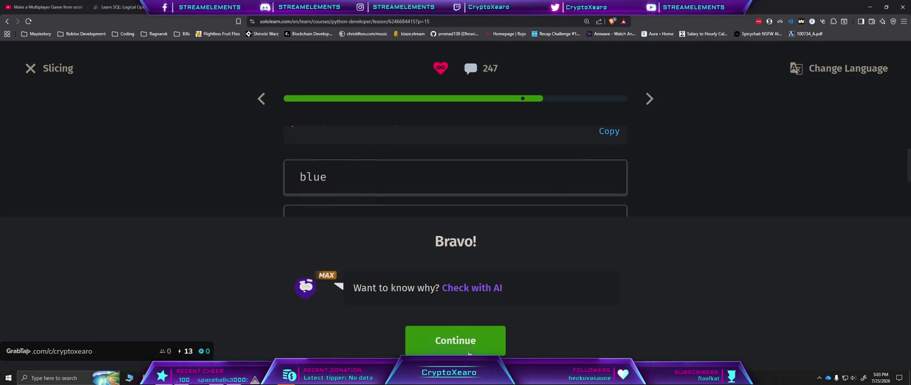
{"action": "left_click", "coordinate": [468, 352]}
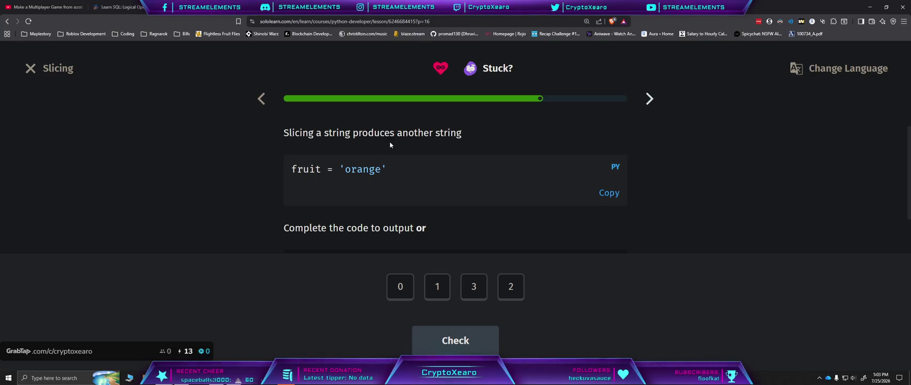
{"action": "scroll", "coordinate": [429, 202], "scroll_direction": "down", "scroll_amount": 1}
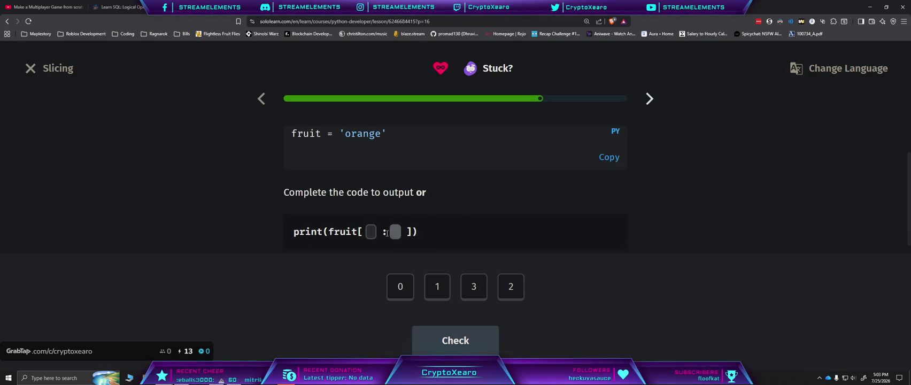
Step: Complete fruit[0:2] to output 'or' from 'orange'
{"action": "scroll", "coordinate": [406, 242], "scroll_direction": "up", "scroll_amount": 1}
{"action": "scroll", "coordinate": [406, 241], "scroll_direction": "down", "scroll_amount": 1}
{"action": "scroll", "coordinate": [406, 244], "scroll_direction": "up", "scroll_amount": 1}
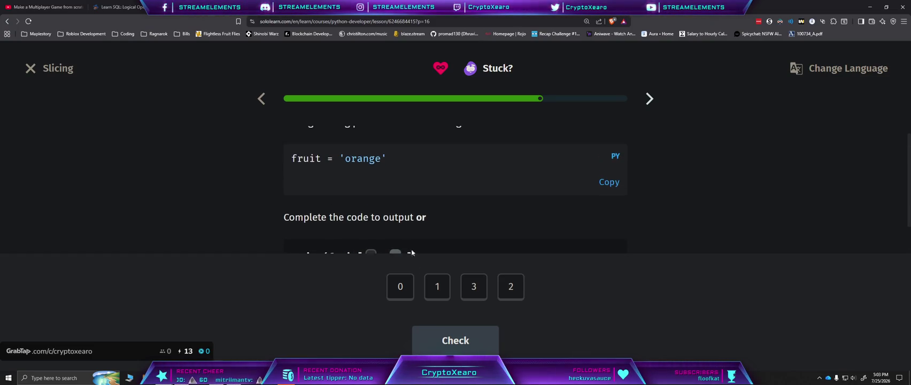
{"action": "left_click", "coordinate": [408, 288]}
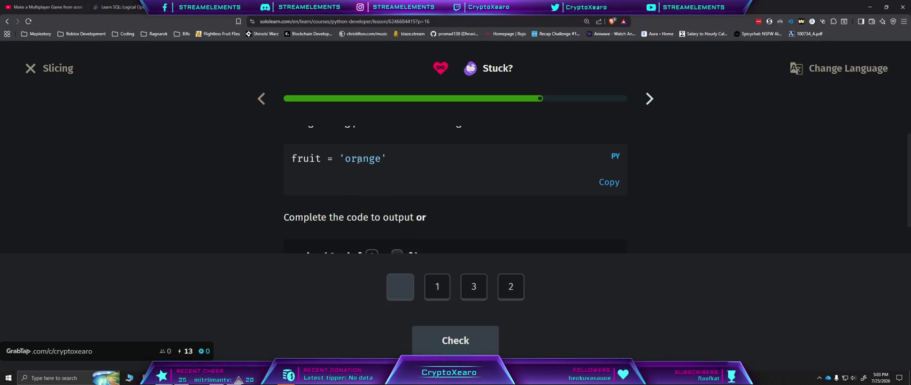
{"action": "left_click", "coordinate": [509, 289]}
{"action": "left_click", "coordinate": [455, 341]}
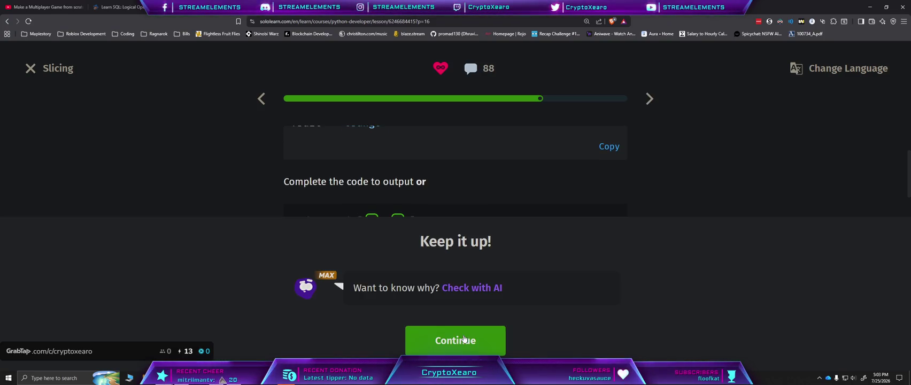
{"action": "left_click", "coordinate": [455, 340]}
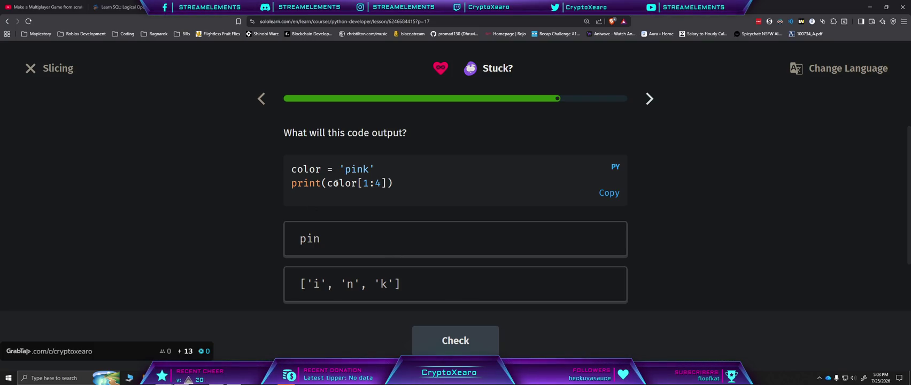
Step: Answer 'ink' as the output of color[1:4]
{"action": "scroll", "coordinate": [325, 264], "scroll_direction": "down", "scroll_amount": 1}
{"action": "scroll", "coordinate": [321, 278], "scroll_direction": "up", "scroll_amount": 1}
{"action": "scroll", "coordinate": [339, 286], "scroll_direction": "down", "scroll_amount": 1}
{"action": "scroll", "coordinate": [340, 287], "scroll_direction": "down", "scroll_amount": 1}
{"action": "left_click", "coordinate": [332, 275]}
{"action": "left_click", "coordinate": [449, 344]}
{"action": "left_click", "coordinate": [454, 340]}
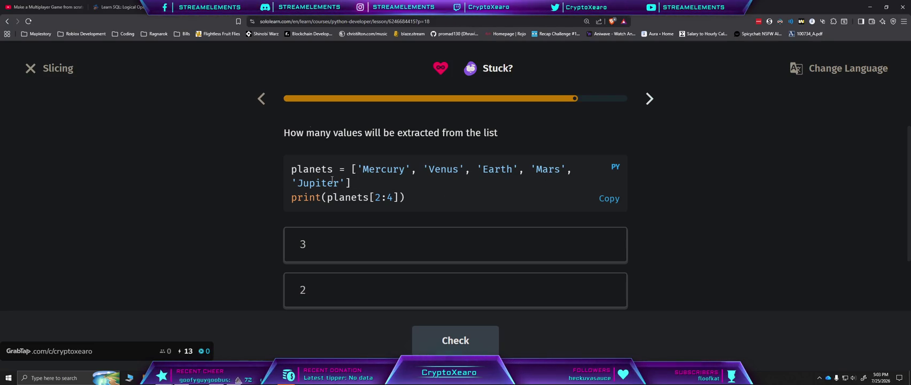
Step: Answer that the slice extracts 2 values
{"action": "scroll", "coordinate": [480, 175], "scroll_direction": "down", "scroll_amount": 2}
{"action": "left_click", "coordinate": [425, 220]}
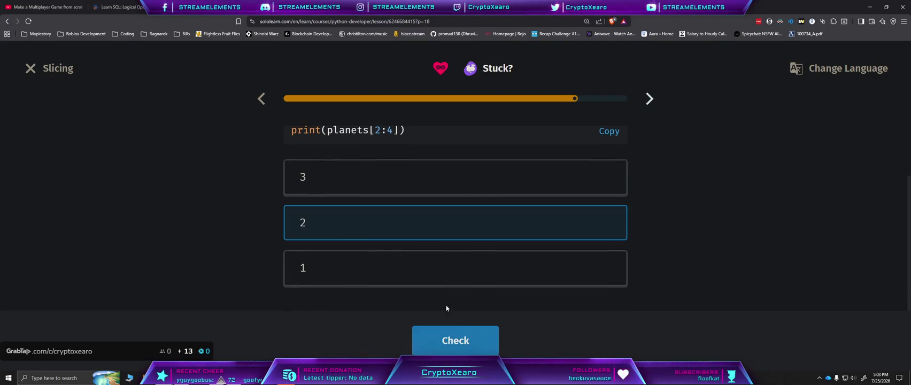
{"action": "left_click", "coordinate": [468, 342]}
{"action": "left_click", "coordinate": [477, 347]}
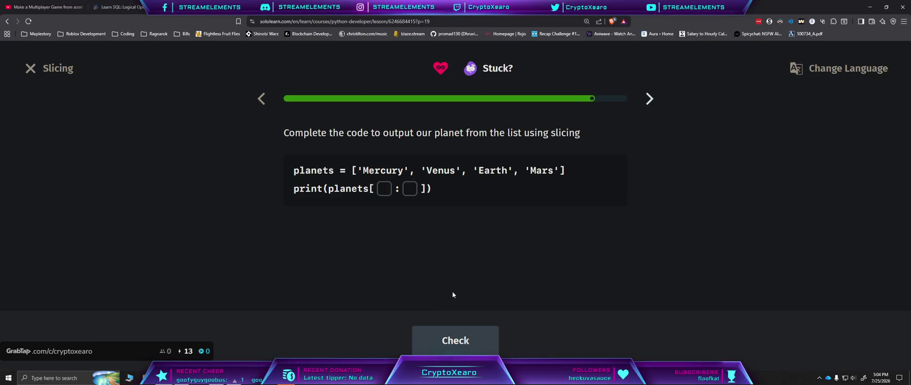
Step: Enter 2:3 for the planets slice and reach the Lesson Takeaways
{"action": "type", "text": "2:"}
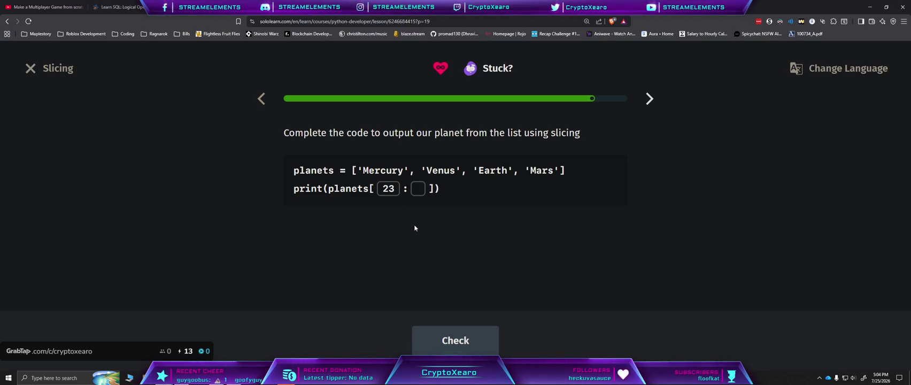
{"action": "type", "text": "3"}
{"action": "left_click", "coordinate": [456, 337]}
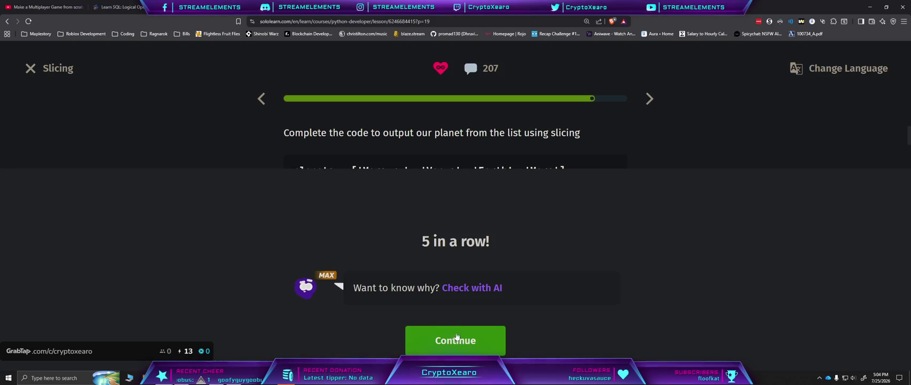
{"action": "left_click", "coordinate": [472, 341]}
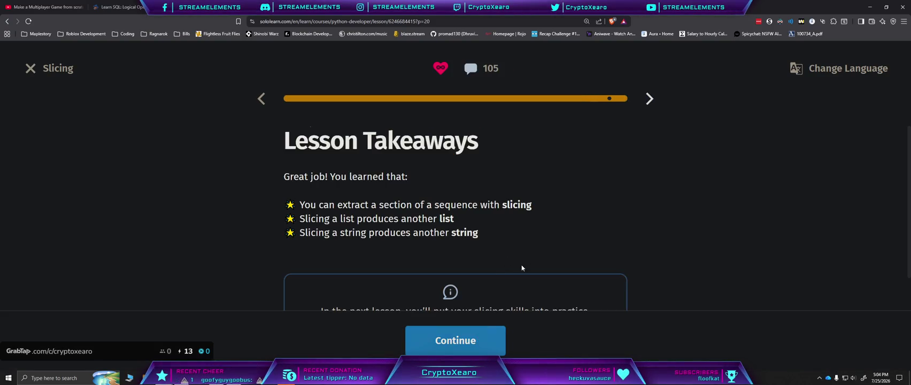
{"action": "scroll", "coordinate": [534, 257], "scroll_direction": "down", "scroll_amount": 2}
Step: Finish the Slicing lesson and return to the Python Developer course outline
{"action": "left_click", "coordinate": [490, 341]}
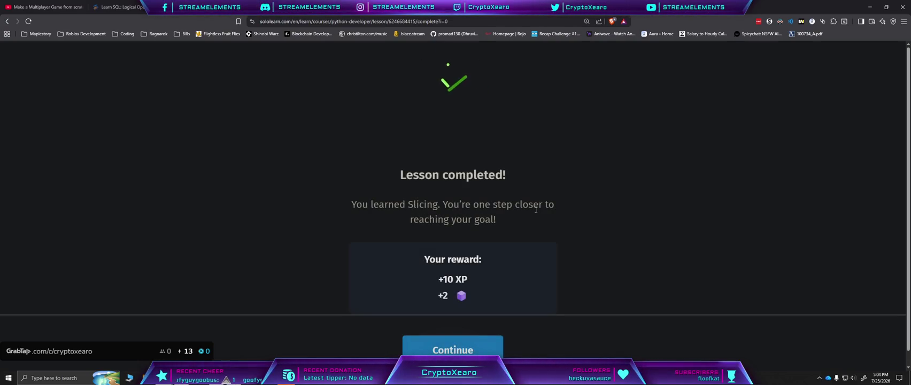
{"action": "left_click", "coordinate": [483, 347]}
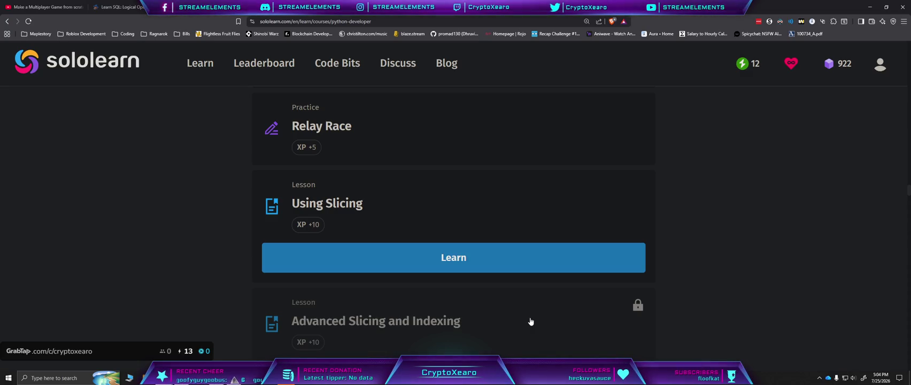
{"action": "scroll", "coordinate": [636, 276], "scroll_direction": "up", "scroll_amount": 2}
{"action": "scroll", "coordinate": [637, 273], "scroll_direction": "down", "scroll_amount": 10}
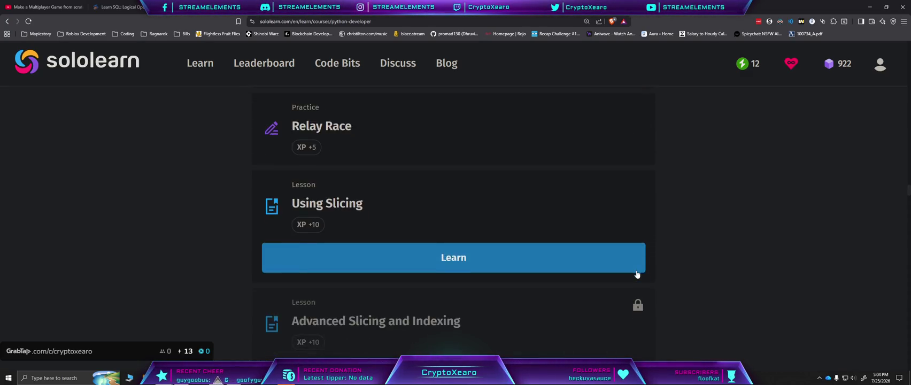
{"action": "scroll", "coordinate": [637, 274], "scroll_direction": "up", "scroll_amount": 10}
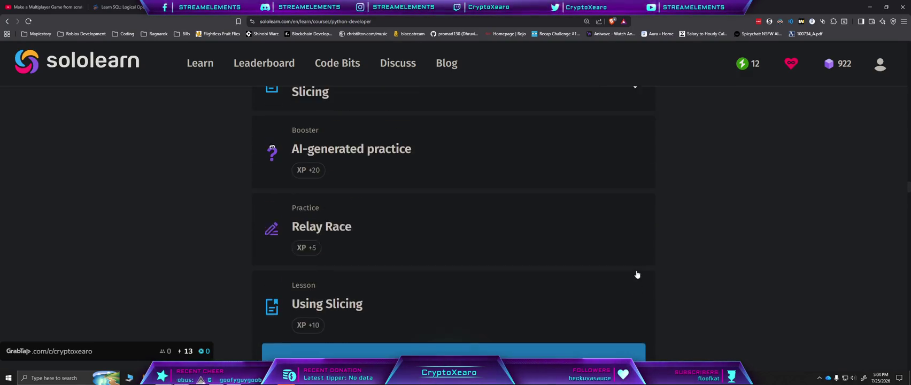
{"action": "scroll", "coordinate": [637, 274], "scroll_direction": "down", "scroll_amount": 3}
{"action": "scroll", "coordinate": [637, 273], "scroll_direction": "down", "scroll_amount": 10}
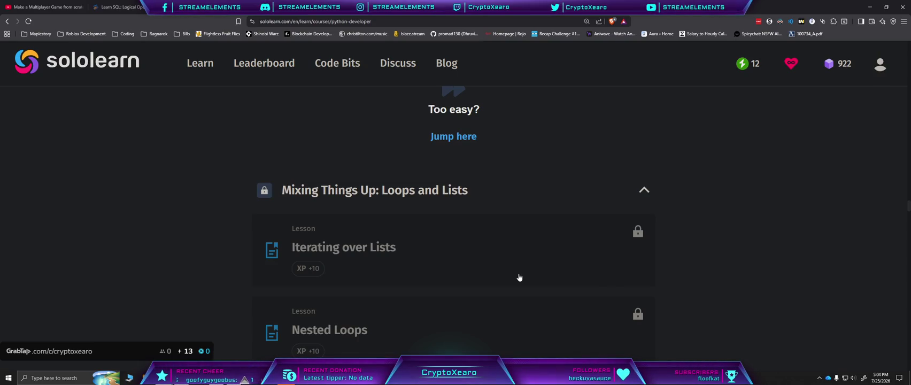
Step: Start the AI-generated practice booster below the Slicing lesson
{"action": "scroll", "coordinate": [519, 277], "scroll_direction": "down", "scroll_amount": 4}
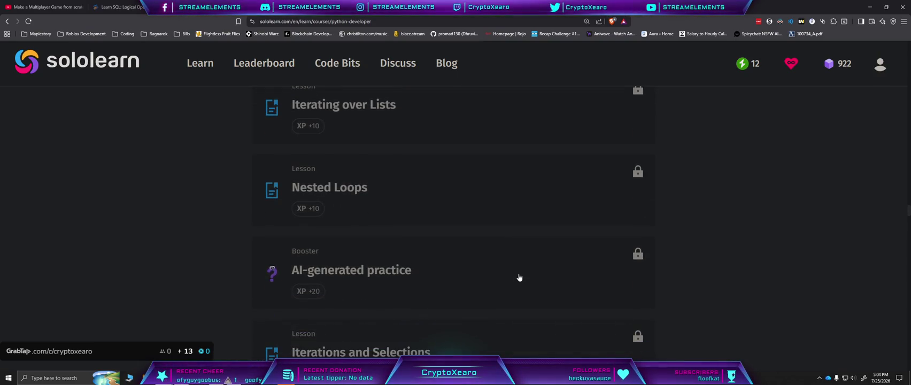
{"action": "scroll", "coordinate": [519, 278], "scroll_direction": "down", "scroll_amount": 3}
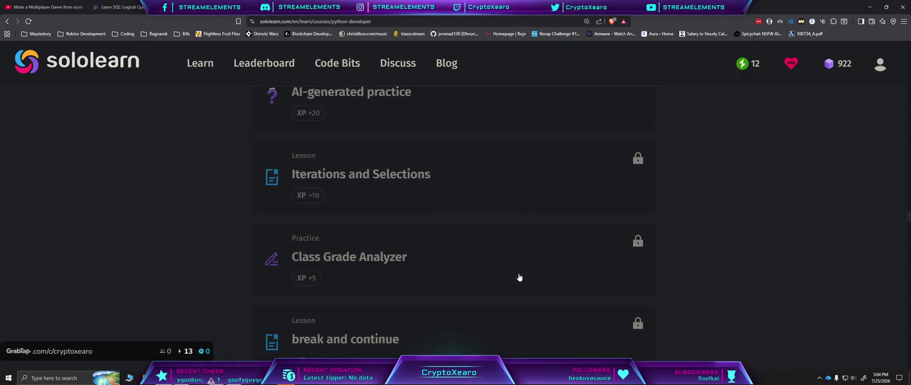
{"action": "scroll", "coordinate": [519, 277], "scroll_direction": "down", "scroll_amount": 3}
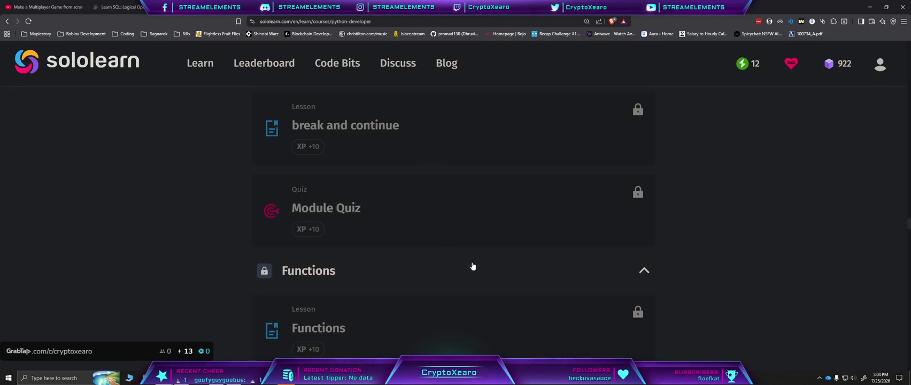
{"action": "scroll", "coordinate": [550, 281], "scroll_direction": "down", "scroll_amount": 4}
{"action": "scroll", "coordinate": [666, 331], "scroll_direction": "up", "scroll_amount": 15}
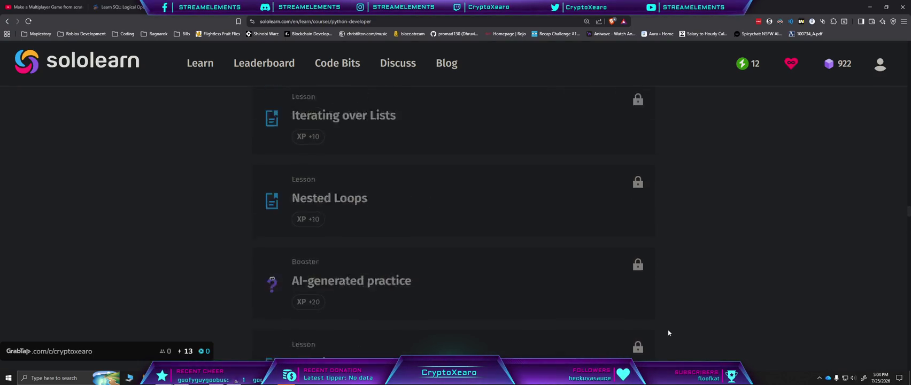
{"action": "scroll", "coordinate": [664, 332], "scroll_direction": "up", "scroll_amount": 5}
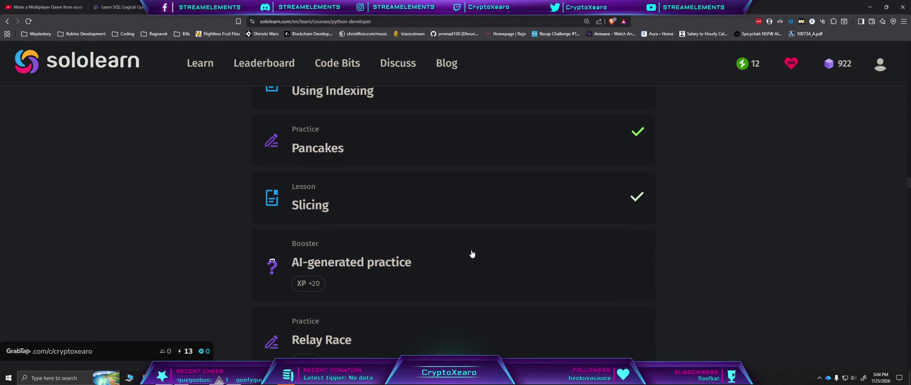
{"action": "left_click", "coordinate": [472, 256]}
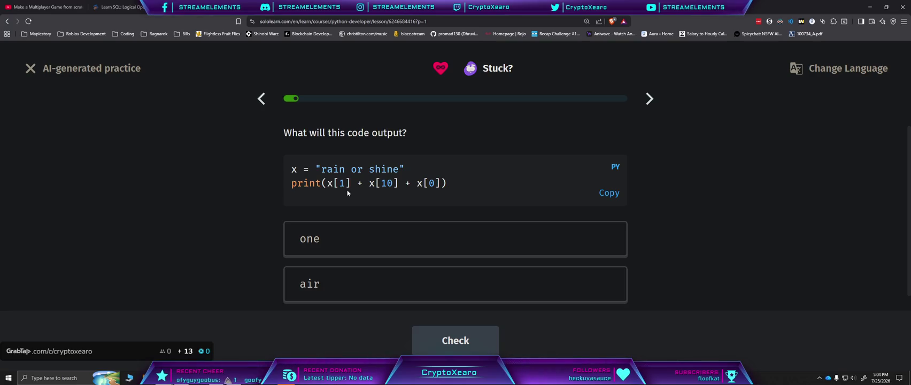
Step: Answer air as the code's output
{"action": "scroll", "coordinate": [375, 273], "scroll_direction": "down", "scroll_amount": 1}
{"action": "scroll", "coordinate": [375, 276], "scroll_direction": "up", "scroll_amount": 1}
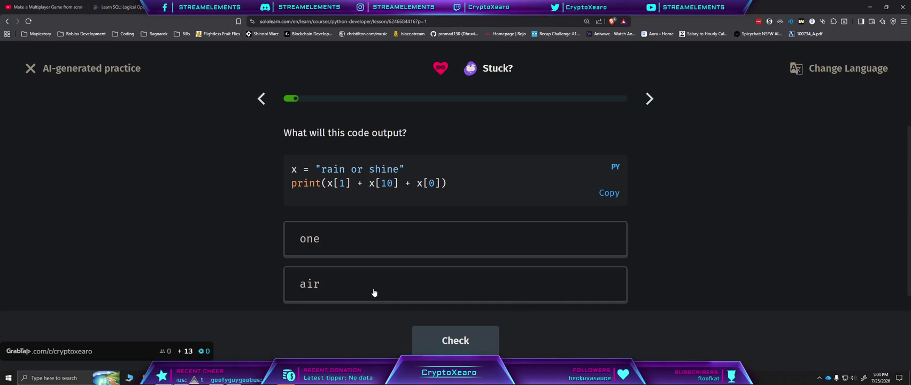
{"action": "left_click", "coordinate": [374, 292]}
{"action": "left_click", "coordinate": [452, 338]}
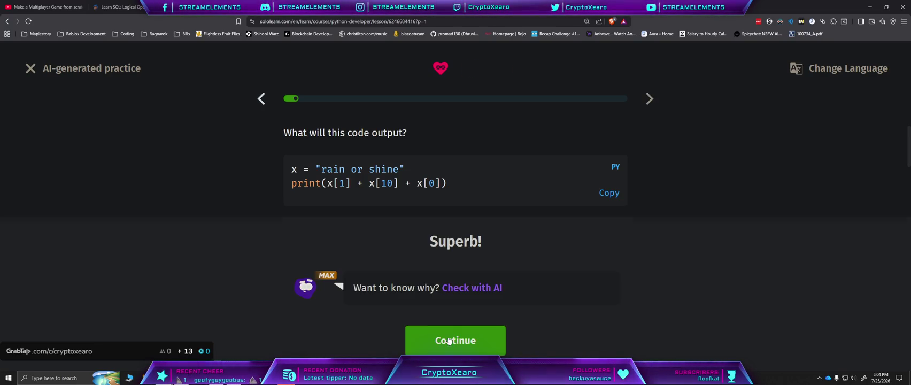
{"action": "left_click", "coordinate": [452, 334]}
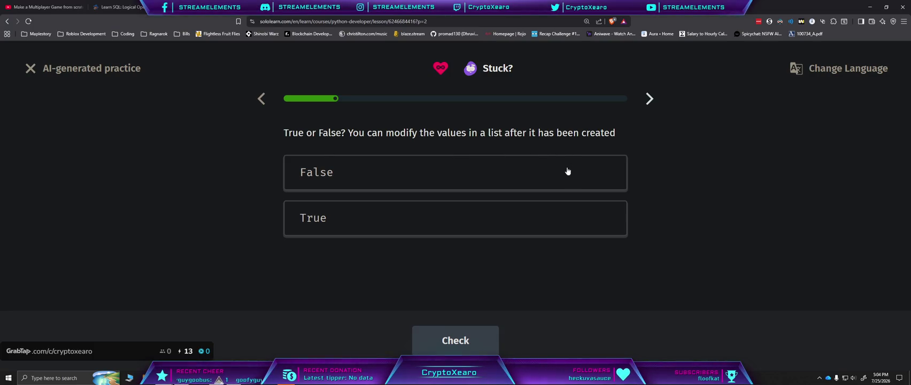
Step: Answer True that lists can be modified
{"action": "left_click", "coordinate": [390, 225]}
{"action": "left_click", "coordinate": [480, 342]}
{"action": "left_click", "coordinate": [474, 341]}
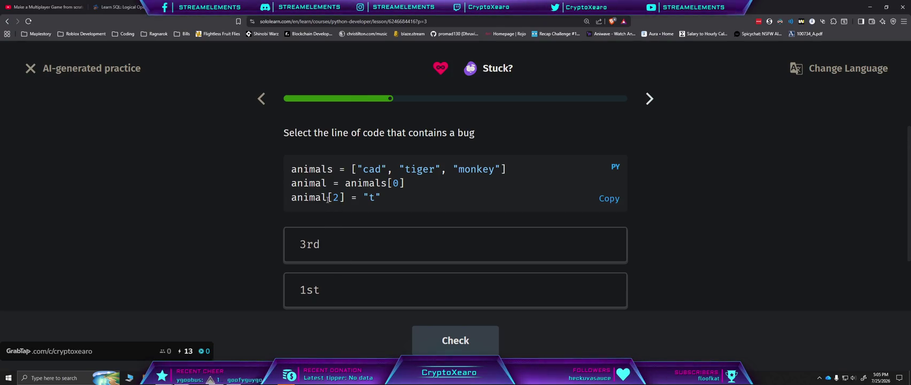
Step: Identify the 3rd line as the buggy one and continue
{"action": "scroll", "coordinate": [365, 195], "scroll_direction": "down", "scroll_amount": 1}
{"action": "scroll", "coordinate": [367, 197], "scroll_direction": "up", "scroll_amount": 1}
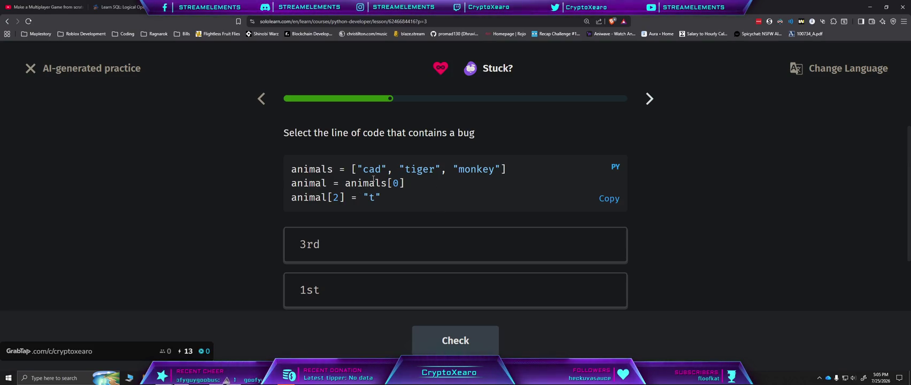
{"action": "scroll", "coordinate": [327, 246], "scroll_direction": "down", "scroll_amount": 1}
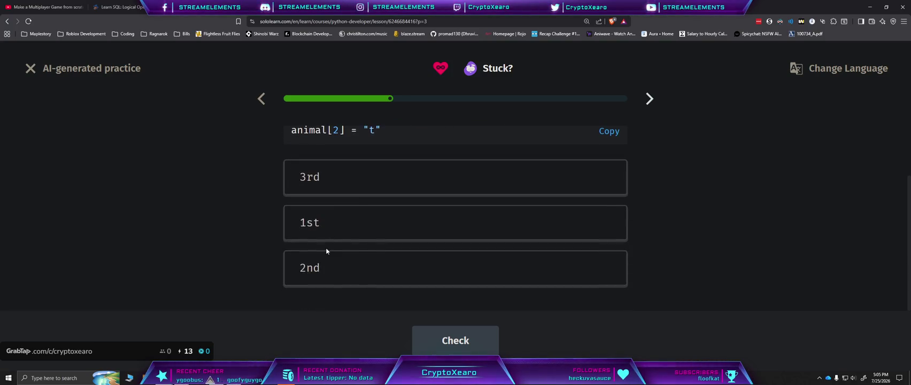
{"action": "left_click", "coordinate": [336, 181]}
{"action": "left_click", "coordinate": [455, 348]}
{"action": "left_click", "coordinate": [455, 345]}
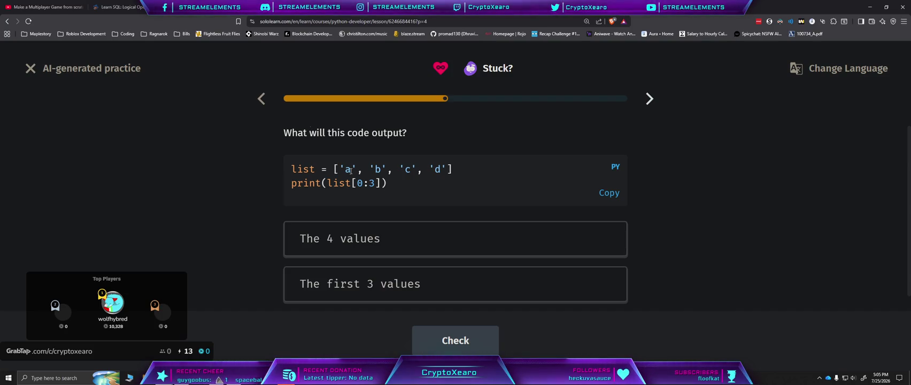
Step: Answer 'The first 3 values' for print(list[0:3])
{"action": "scroll", "coordinate": [399, 249], "scroll_direction": "down", "scroll_amount": 1}
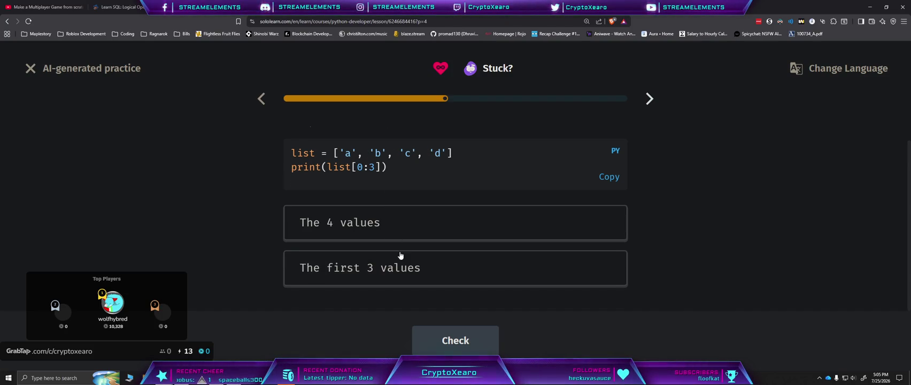
{"action": "left_click", "coordinate": [423, 270]}
{"action": "left_click", "coordinate": [449, 341]}
{"action": "left_click", "coordinate": [449, 341]}
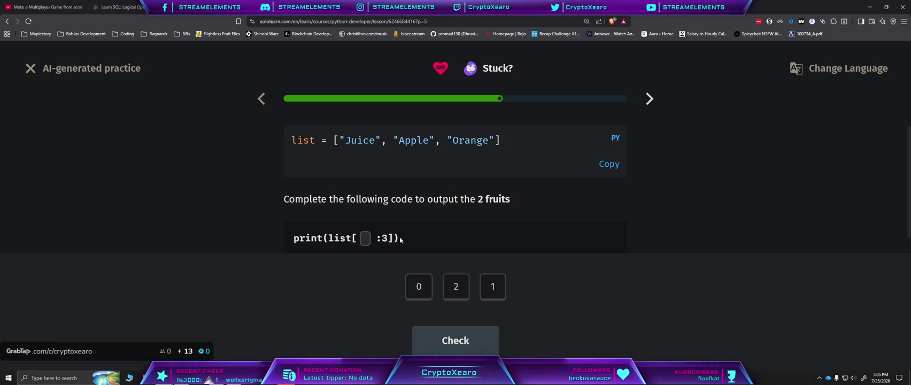
Step: Set the slice start to 1 to get two fruits
{"action": "scroll", "coordinate": [366, 241], "scroll_direction": "down", "scroll_amount": 1}
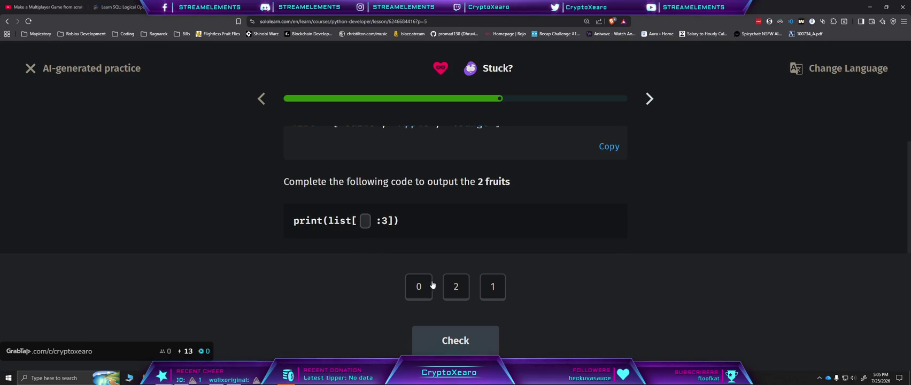
{"action": "left_click", "coordinate": [495, 292]}
{"action": "left_click", "coordinate": [470, 342]}
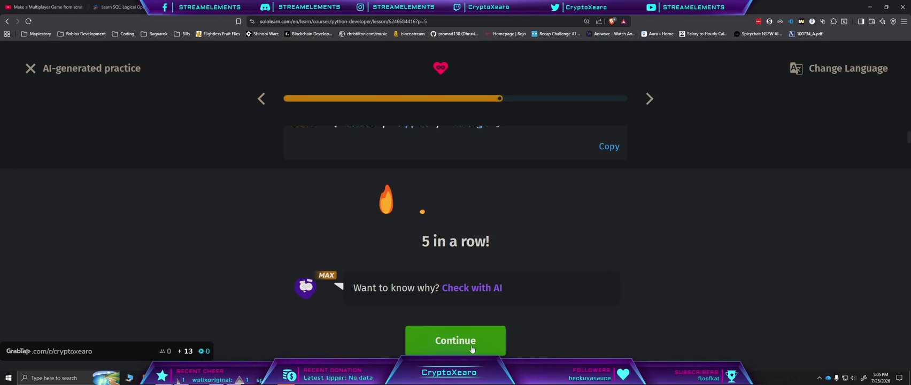
{"action": "left_click", "coordinate": [473, 344]}
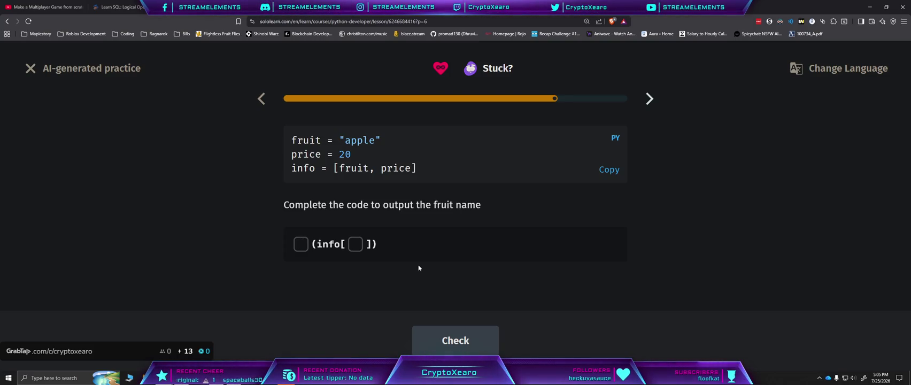
Step: Complete the statement as print(info[0 to output the fruit name
{"action": "type", "text": "print(info["}
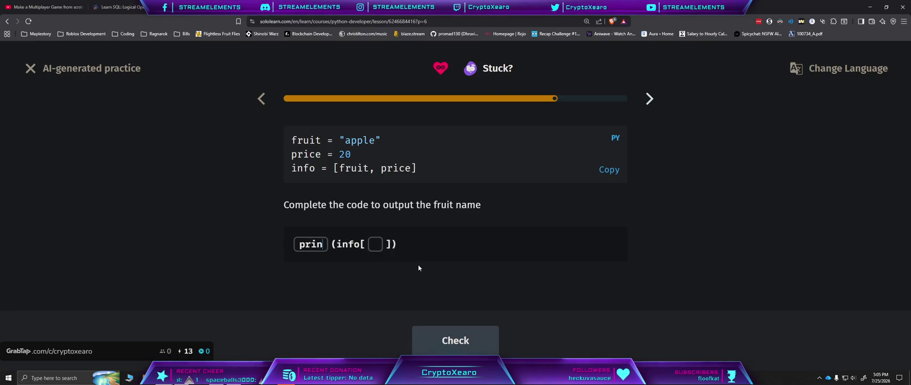
{"action": "type", "text": "0"}
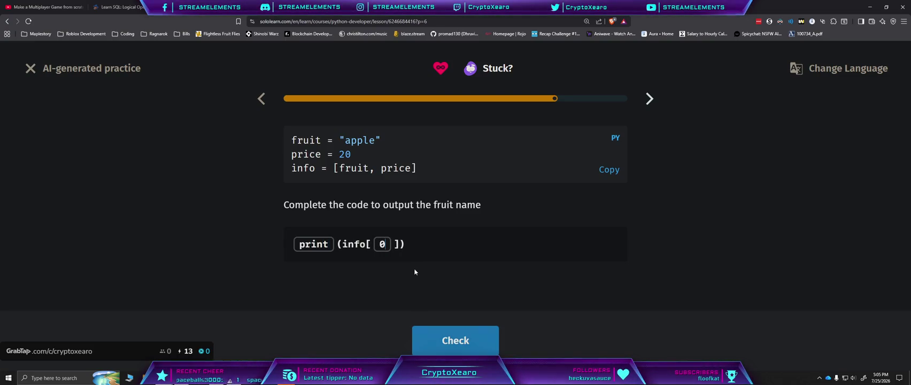
{"action": "left_click", "coordinate": [460, 345]}
{"action": "left_click", "coordinate": [458, 343]}
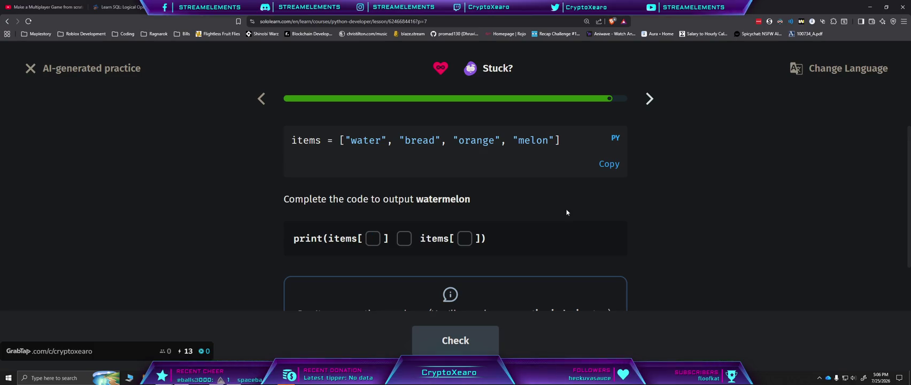
Step: Answer 0+3 for the watermelon exercise, finish the booster, and open Relay Race
{"action": "type", "text": "0"}
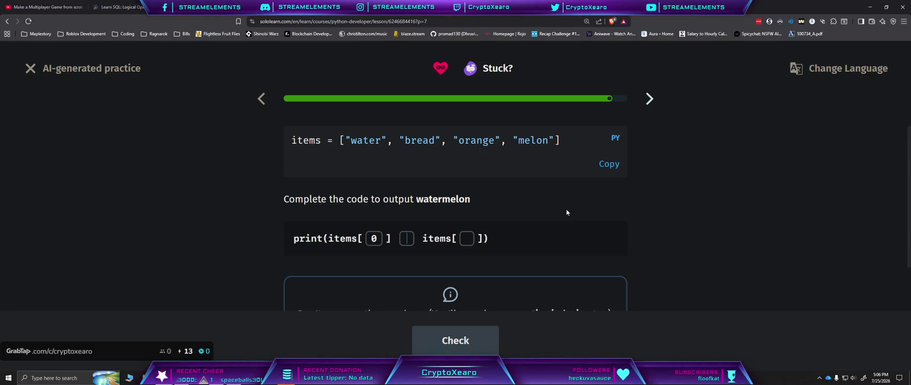
{"action": "type", "text": "+"}
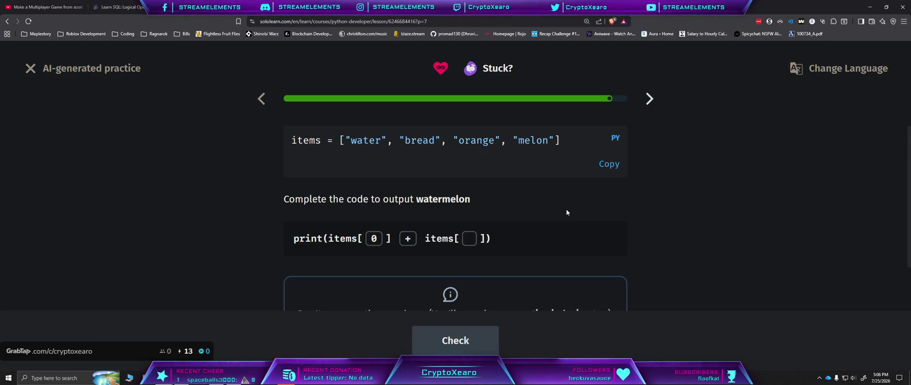
{"action": "type", "text": "3"}
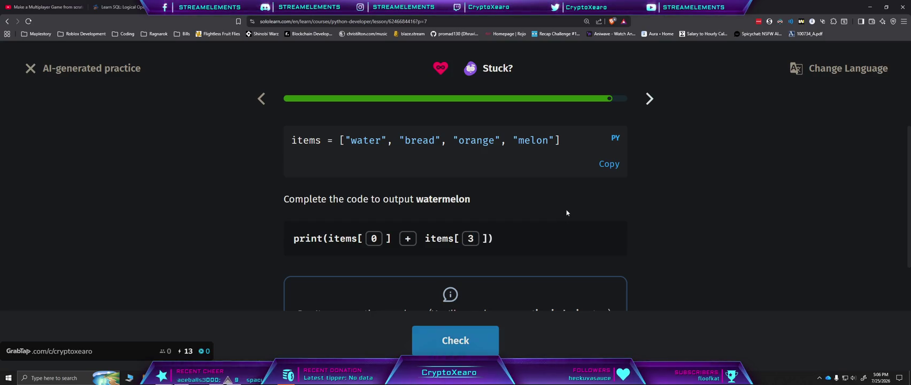
{"action": "left_click", "coordinate": [476, 349]}
{"action": "left_click", "coordinate": [474, 348]}
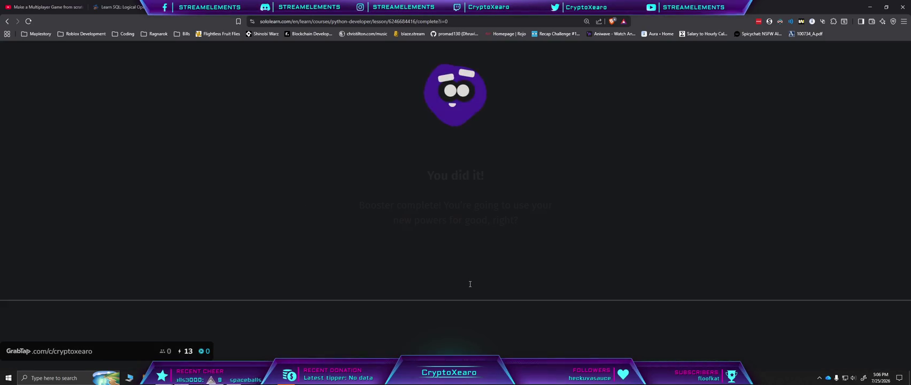
{"action": "left_click", "coordinate": [474, 340]}
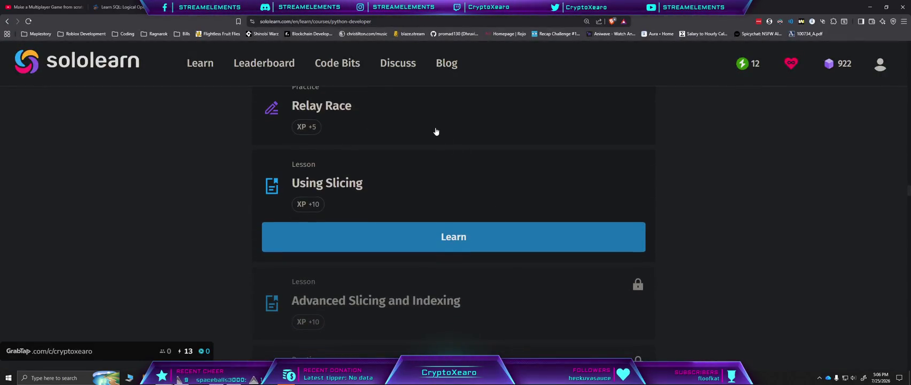
{"action": "left_click", "coordinate": [452, 192]}
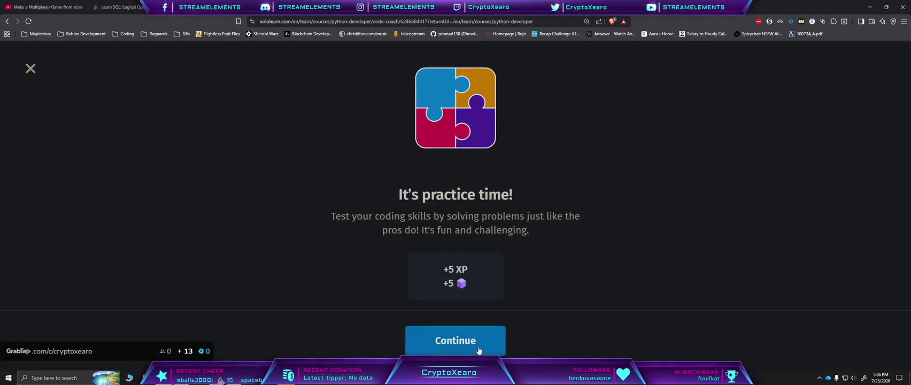
Step: Continue past the 'It's practice time!' intro into the Relay Race exercise
{"action": "left_click", "coordinate": [478, 351]}
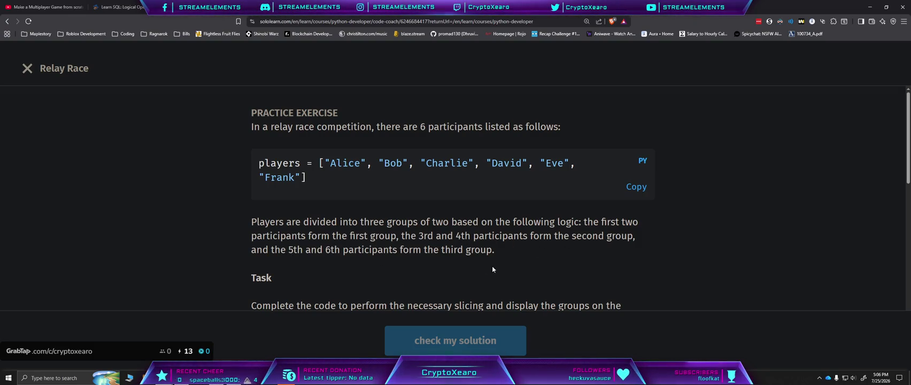
Step: Scroll past the Relay Race Expected Output to the code editor and begin Group 1 as 'g1 = players'
{"action": "scroll", "coordinate": [493, 269], "scroll_direction": "down", "scroll_amount": 1}
{"action": "scroll", "coordinate": [443, 229], "scroll_direction": "down", "scroll_amount": 1}
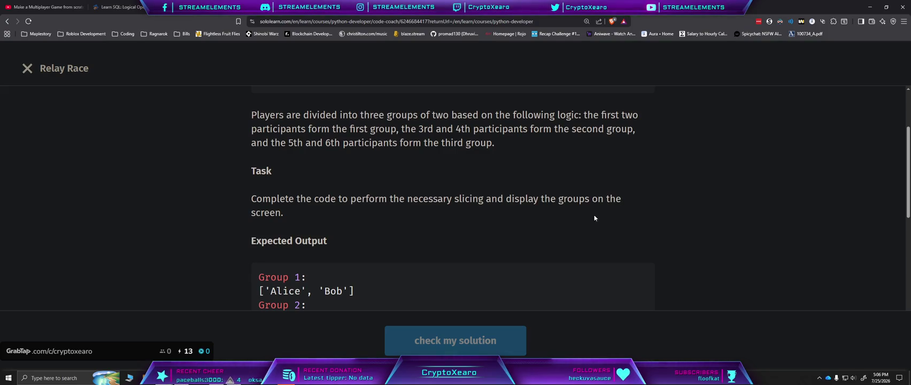
{"action": "scroll", "coordinate": [502, 226], "scroll_direction": "down", "scroll_amount": 3}
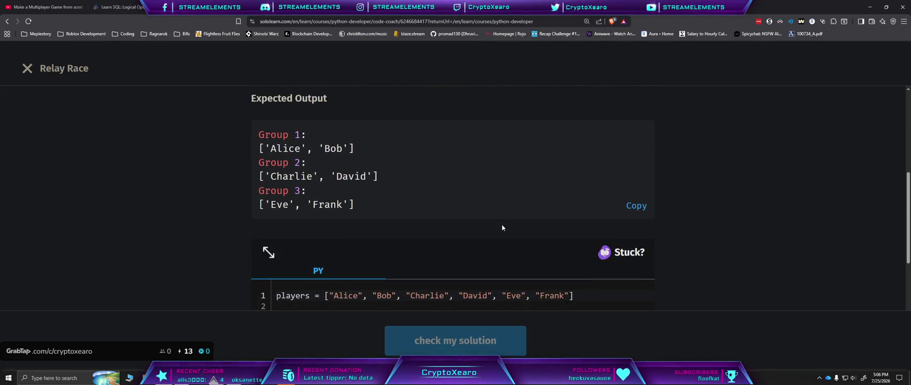
{"action": "scroll", "coordinate": [503, 228], "scroll_direction": "down", "scroll_amount": 2}
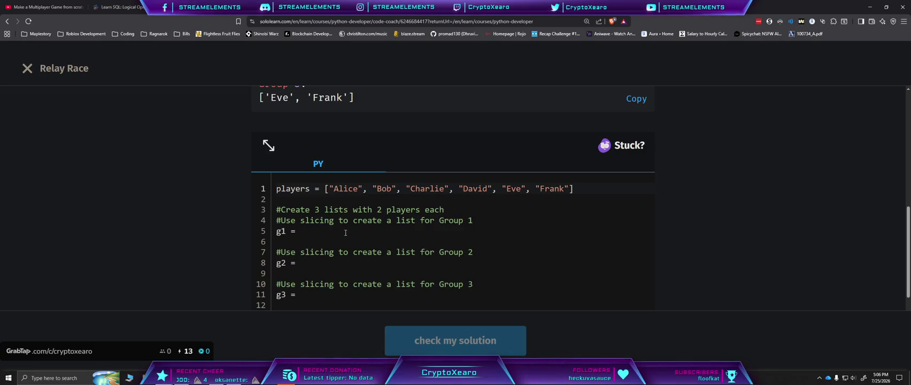
{"action": "type", "text": "players"}
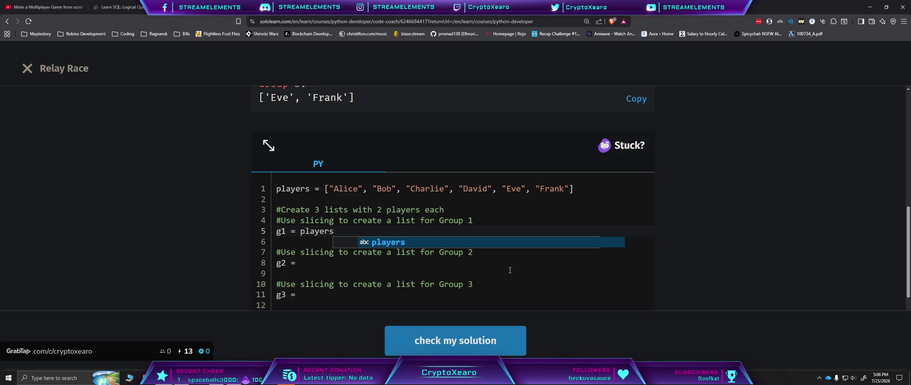
Step: Slice players into g1 [0:2], g2 [2:4] and g3 [4:6] on lines 5, 8 and 11
{"action": "type", "text": "["}
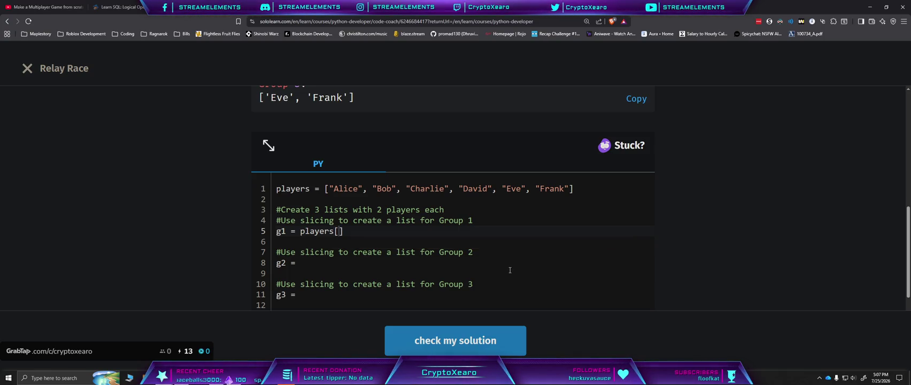
{"action": "type", "text": "0] + "}
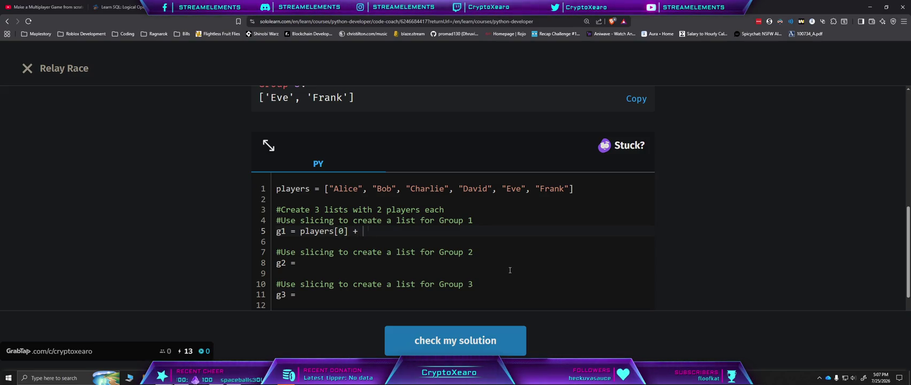
{"action": "type", "text": "players[1"}
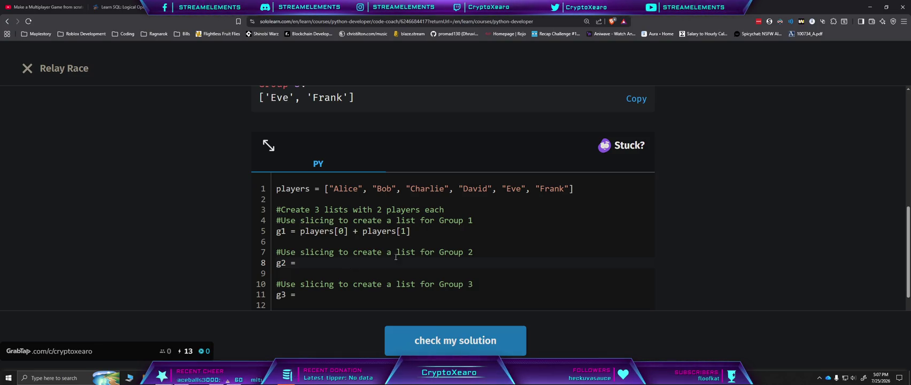
{"action": "left_click", "coordinate": [423, 231]}
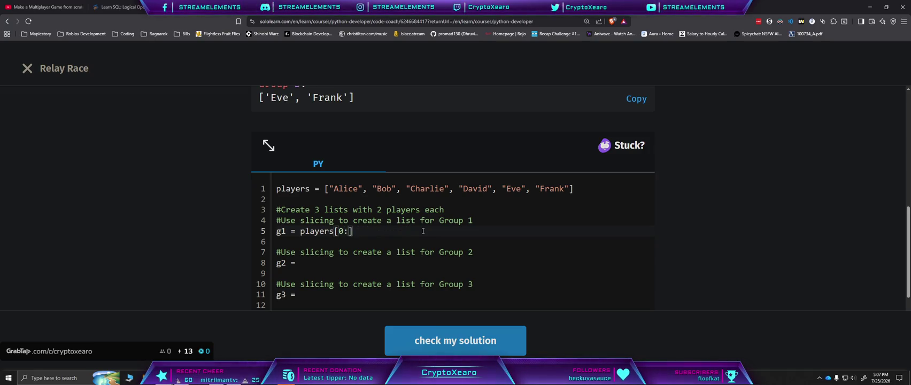
{"action": "type", "text": "2"}
{"action": "left_click", "coordinate": [347, 273]}
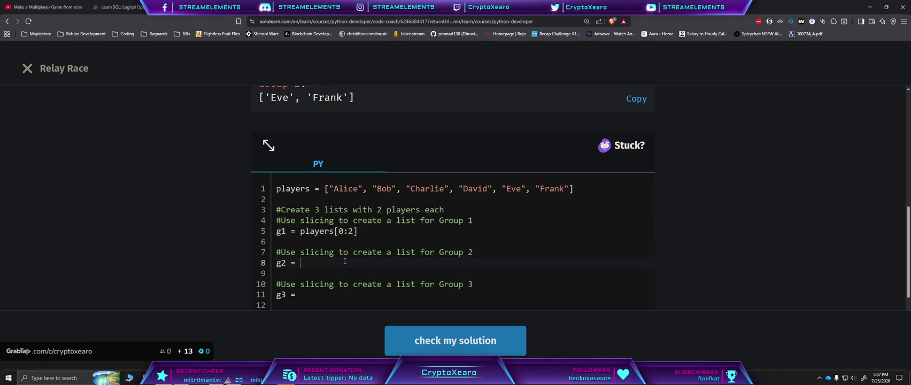
{"action": "type", "text": "players"}
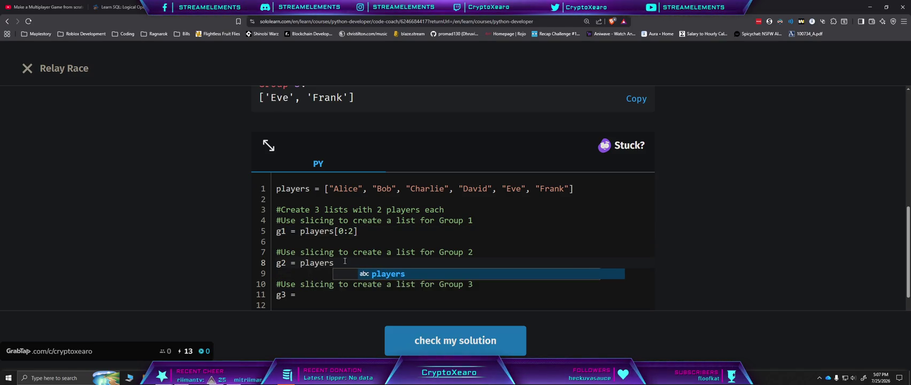
{"action": "type", "text": "[2:4"}
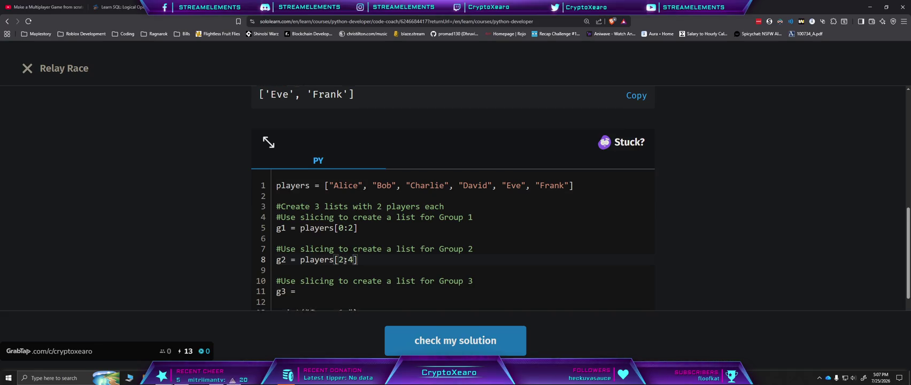
{"action": "scroll", "coordinate": [344, 233], "scroll_direction": "down", "scroll_amount": 1}
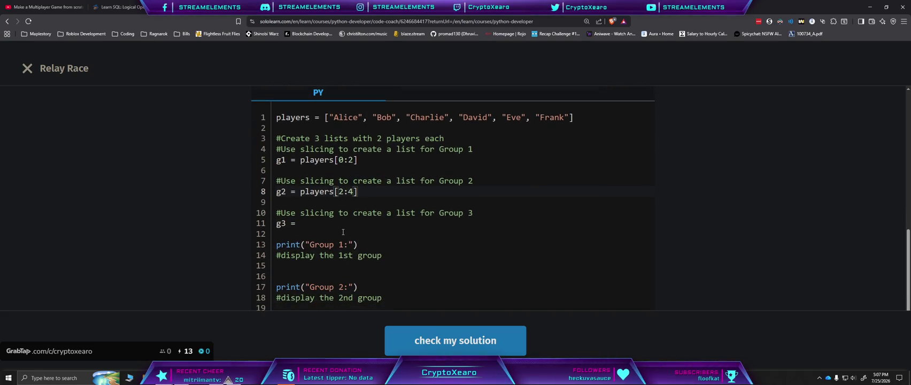
{"action": "type", "text": "pla"}
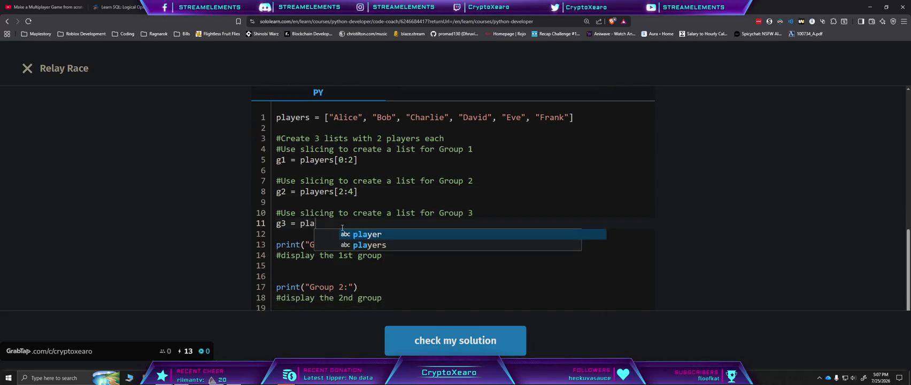
{"action": "type", "text": "yers["}
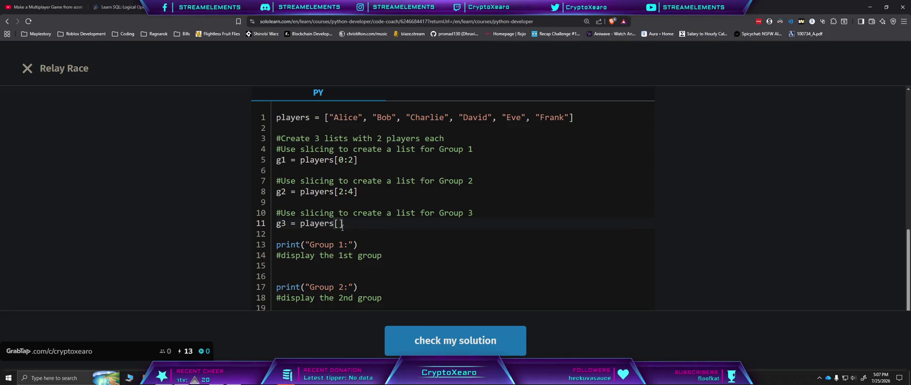
{"action": "type", "text": "4:6"}
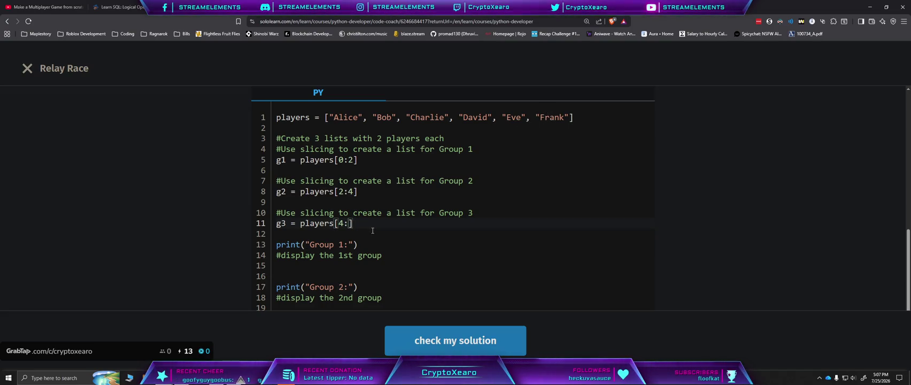
Step: Look back over the code and add an empty print() under Group 1
{"action": "scroll", "coordinate": [420, 237], "scroll_direction": "down", "scroll_amount": 2}
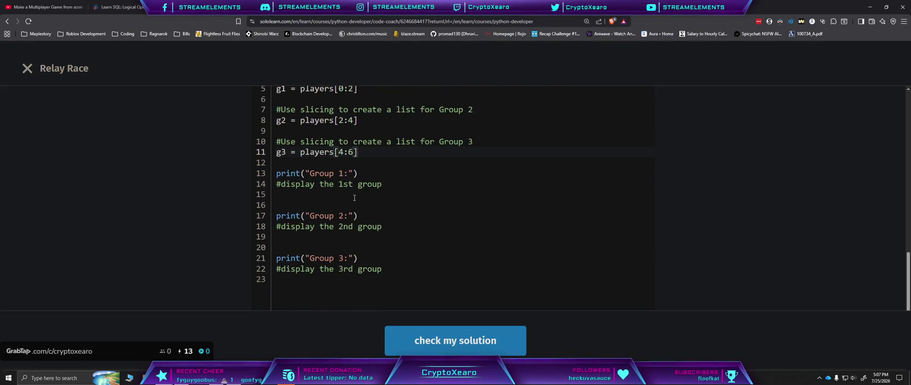
{"action": "scroll", "coordinate": [370, 215], "scroll_direction": "up", "scroll_amount": 1}
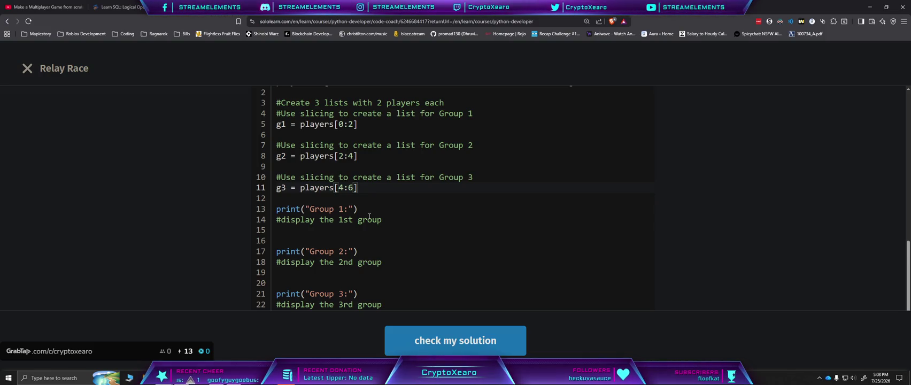
{"action": "scroll", "coordinate": [401, 242], "scroll_direction": "up", "scroll_amount": 1}
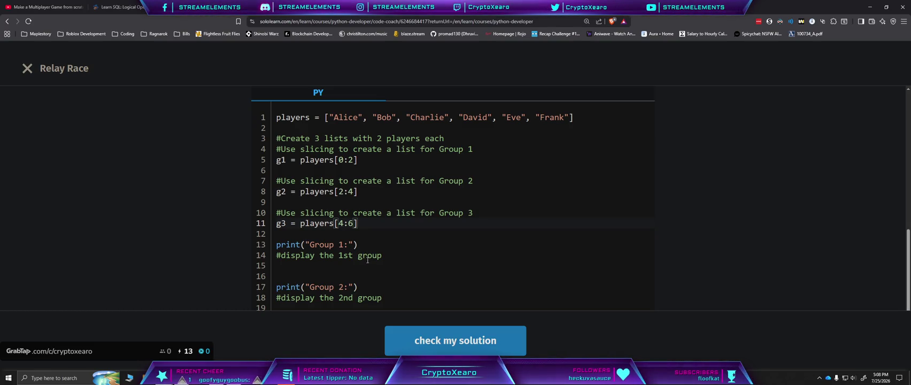
{"action": "scroll", "coordinate": [384, 260], "scroll_direction": "down", "scroll_amount": 1}
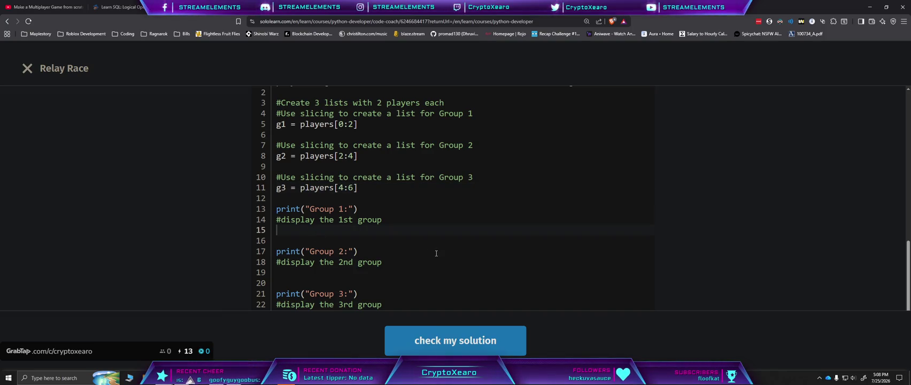
{"action": "type", "text": "print()"}
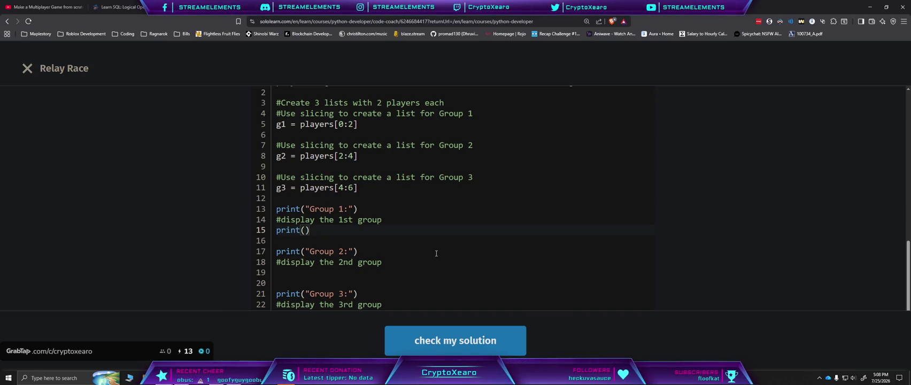
Step: Add print(g1), print(g2) and print(g3) under the group comments, submit, and expand Test 1
{"action": "type", "text": "g1"}
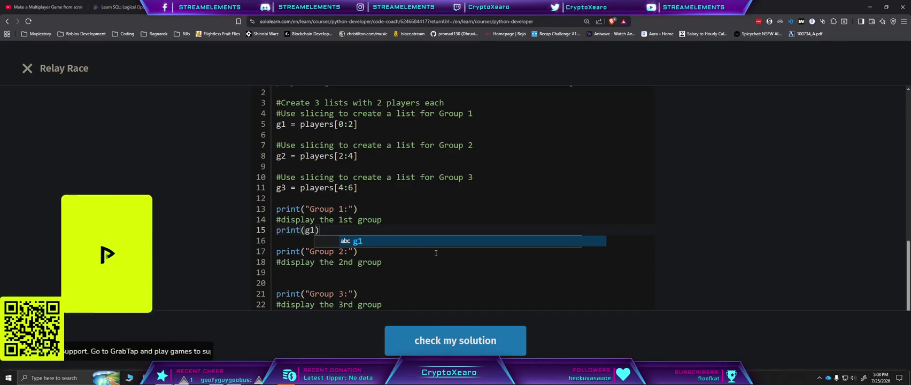
{"action": "left_click", "coordinate": [551, 272]}
{"action": "scroll", "coordinate": [340, 238], "scroll_direction": "down", "scroll_amount": 2}
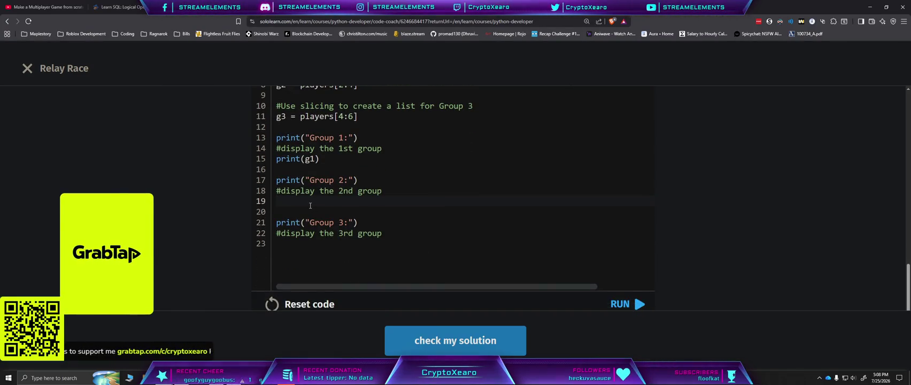
{"action": "type", "text": "print(g2"}
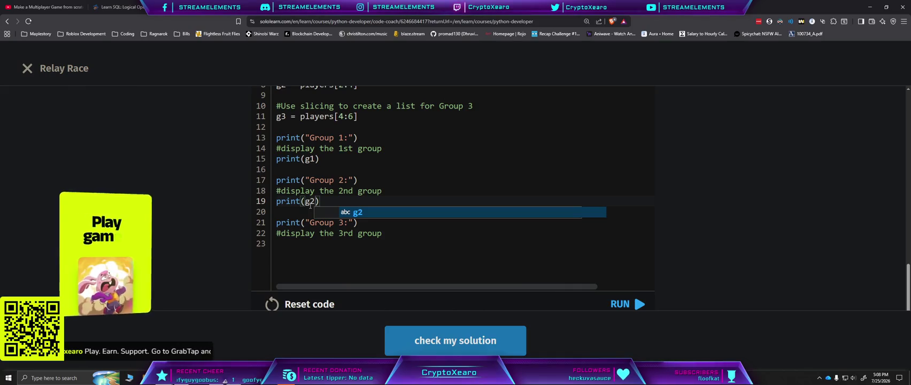
{"action": "left_click", "coordinate": [333, 246]}
{"action": "type", "text": "print"}
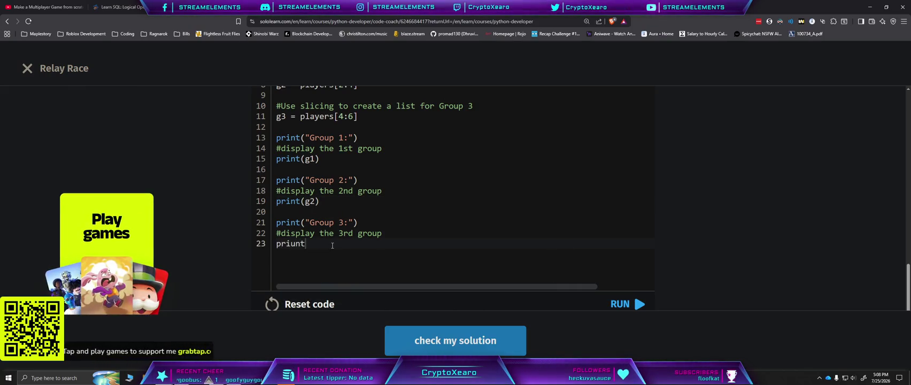
{"action": "type", "text": "("}
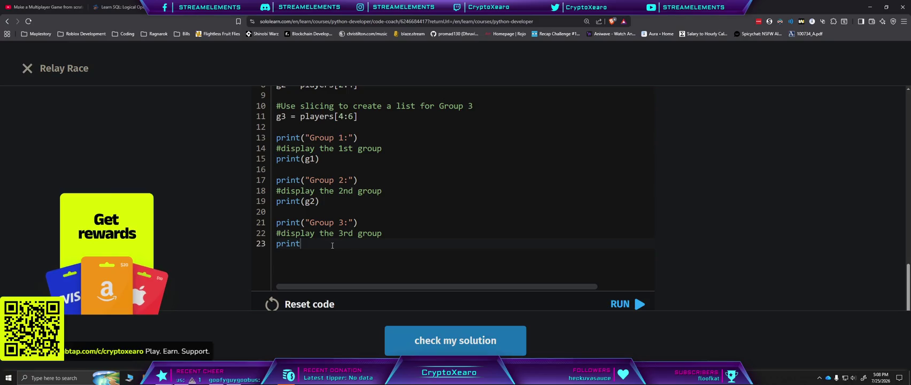
{"action": "type", "text": "g3"}
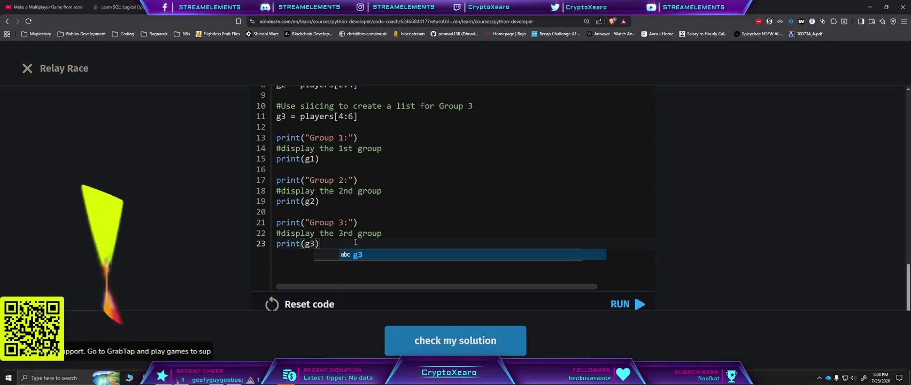
{"action": "left_click", "coordinate": [619, 305]}
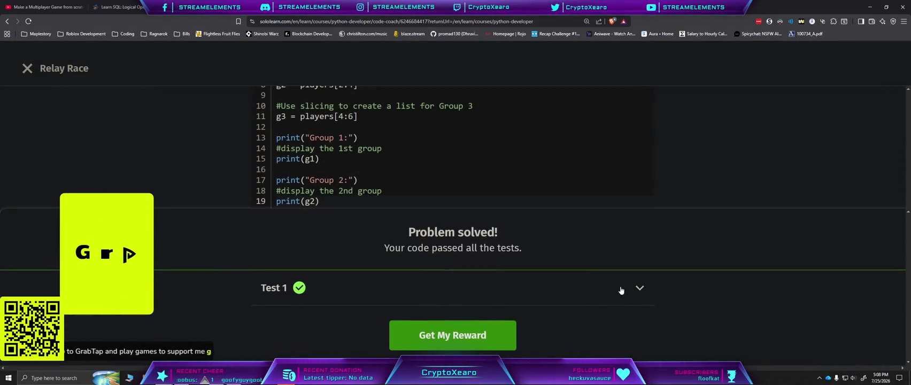
{"action": "left_click", "coordinate": [619, 288]}
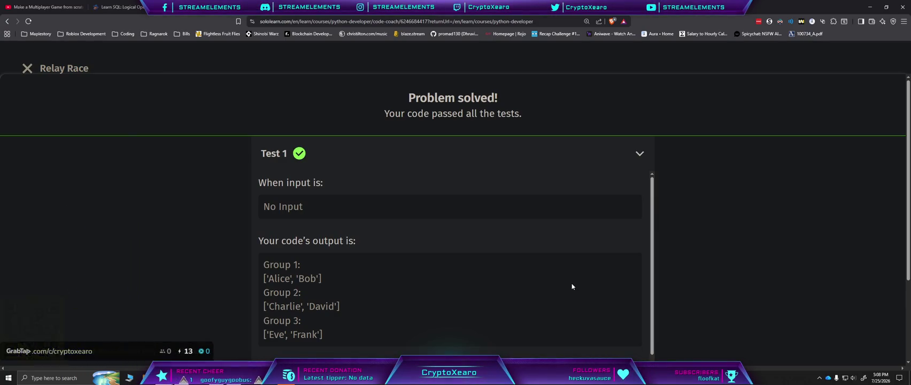
Step: Review the Test 1 output and claim the +4 XP reward with Get My Reward
{"action": "scroll", "coordinate": [571, 283], "scroll_direction": "down", "scroll_amount": 2}
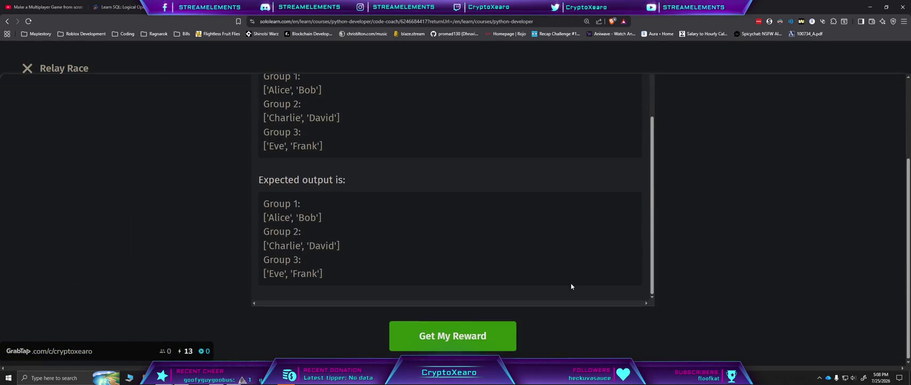
{"action": "scroll", "coordinate": [572, 284], "scroll_direction": "down", "scroll_amount": 3}
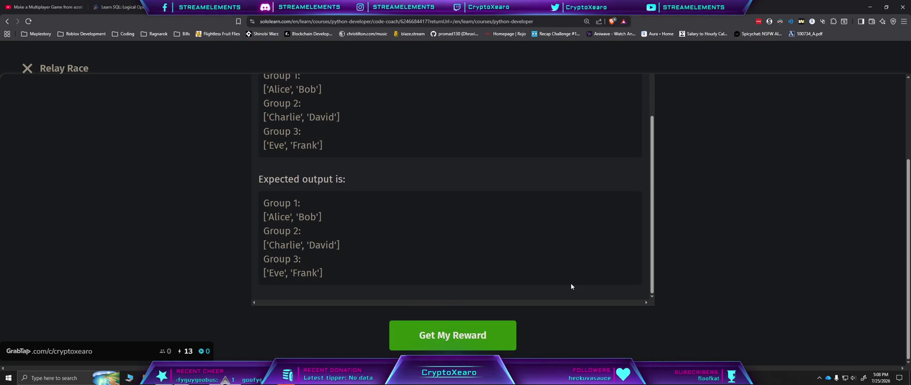
{"action": "scroll", "coordinate": [571, 283], "scroll_direction": "up", "scroll_amount": 3}
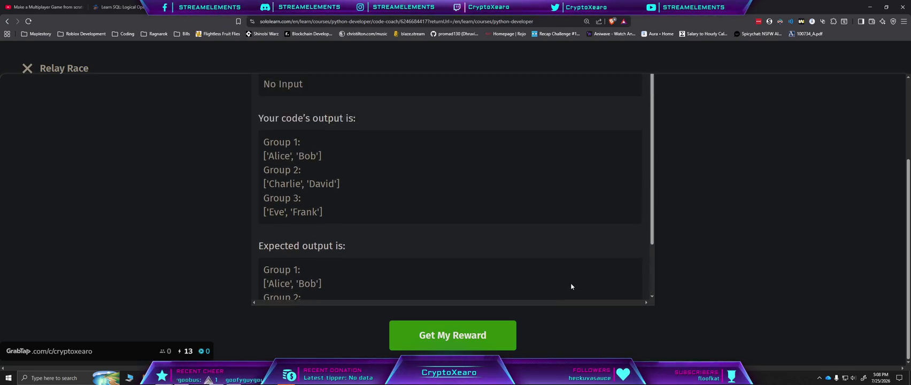
{"action": "left_click", "coordinate": [473, 336]}
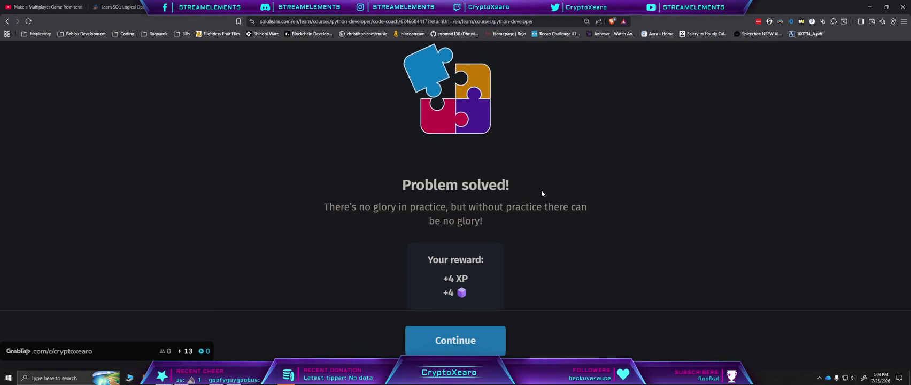
{"action": "left_click", "coordinate": [483, 342]}
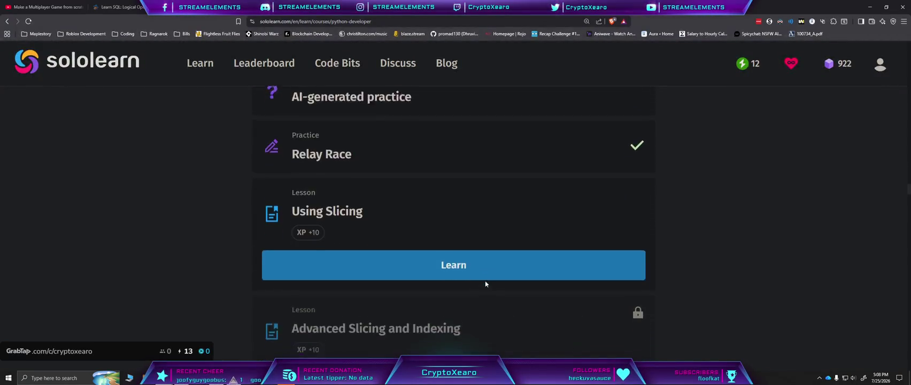
{"action": "scroll", "coordinate": [460, 217], "scroll_direction": "up", "scroll_amount": 3}
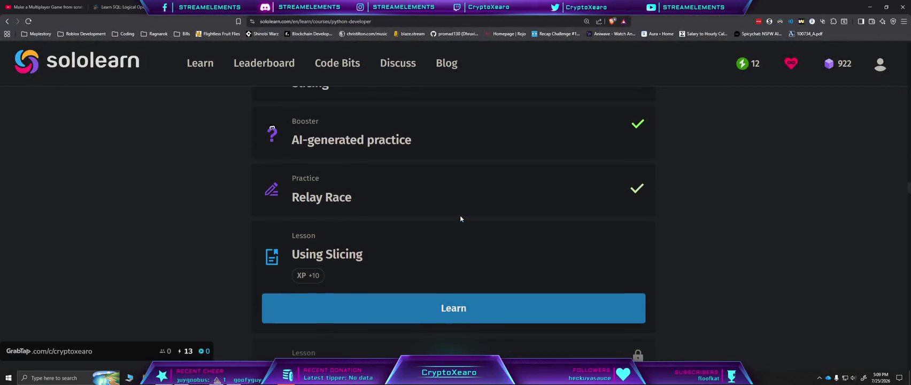
{"action": "scroll", "coordinate": [461, 219], "scroll_direction": "down", "scroll_amount": 5}
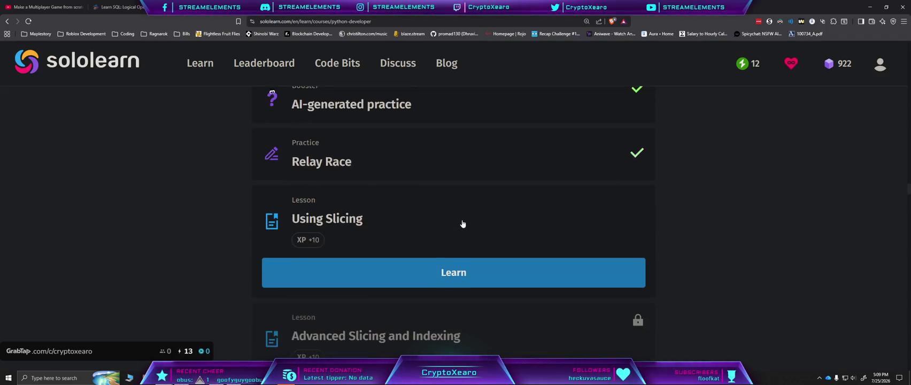
{"action": "scroll", "coordinate": [463, 233], "scroll_direction": "up", "scroll_amount": 4}
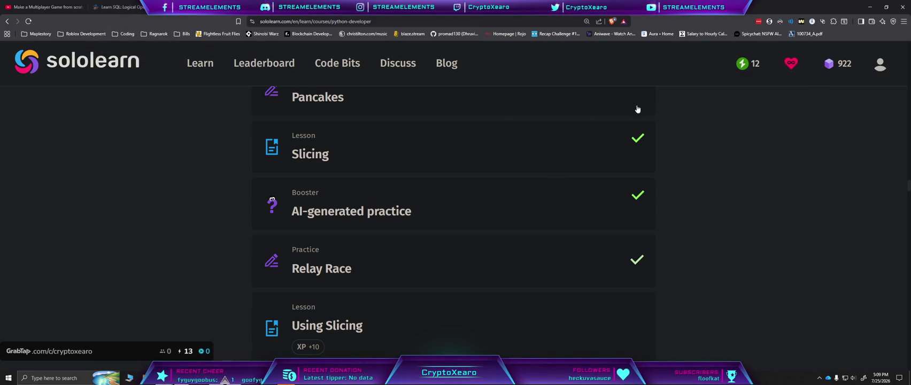
{"action": "left_click", "coordinate": [201, 63]}
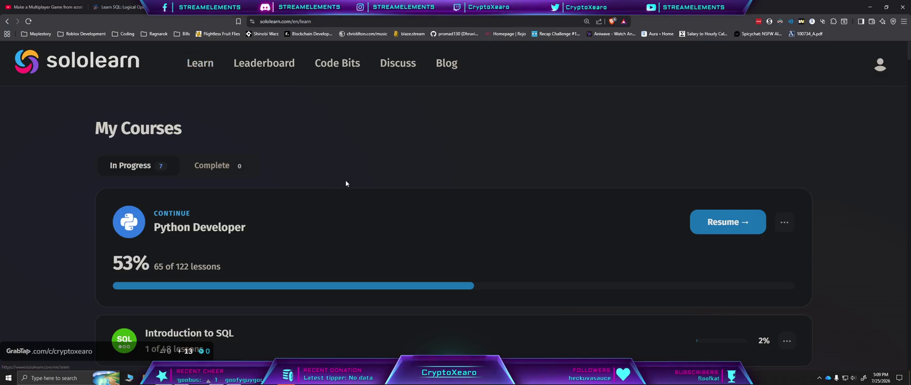
Step: Scroll through My Courses to review the seven in-progress courses and their progress percentages
{"action": "scroll", "coordinate": [386, 177], "scroll_direction": "down", "scroll_amount": 2}
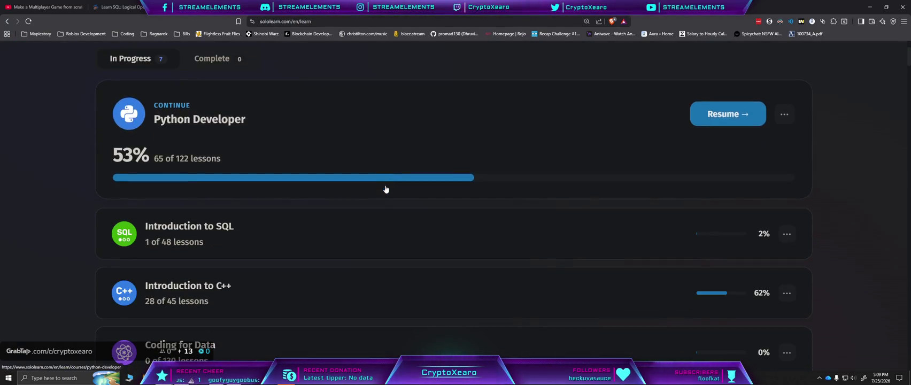
{"action": "scroll", "coordinate": [387, 185], "scroll_direction": "down", "scroll_amount": 1}
{"action": "scroll", "coordinate": [330, 204], "scroll_direction": "down", "scroll_amount": 1}
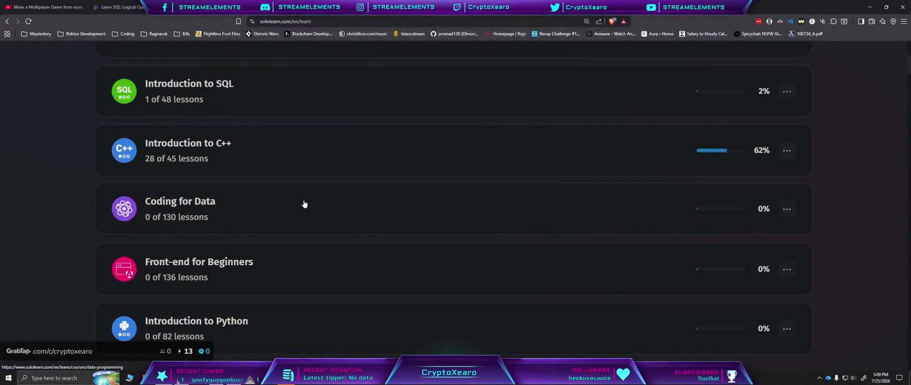
{"action": "scroll", "coordinate": [348, 224], "scroll_direction": "down", "scroll_amount": 1}
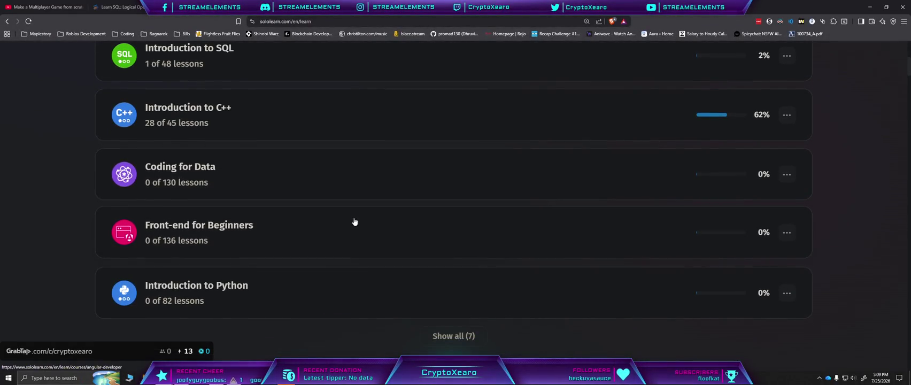
{"action": "scroll", "coordinate": [354, 221], "scroll_direction": "up", "scroll_amount": 2}
{"action": "scroll", "coordinate": [355, 221], "scroll_direction": "up", "scroll_amount": 1}
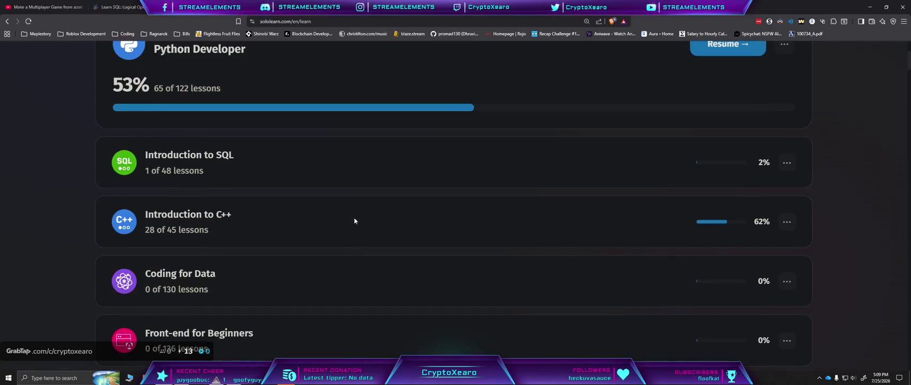
{"action": "scroll", "coordinate": [354, 221], "scroll_direction": "up", "scroll_amount": 1}
{"action": "scroll", "coordinate": [356, 221], "scroll_direction": "down", "scroll_amount": 3}
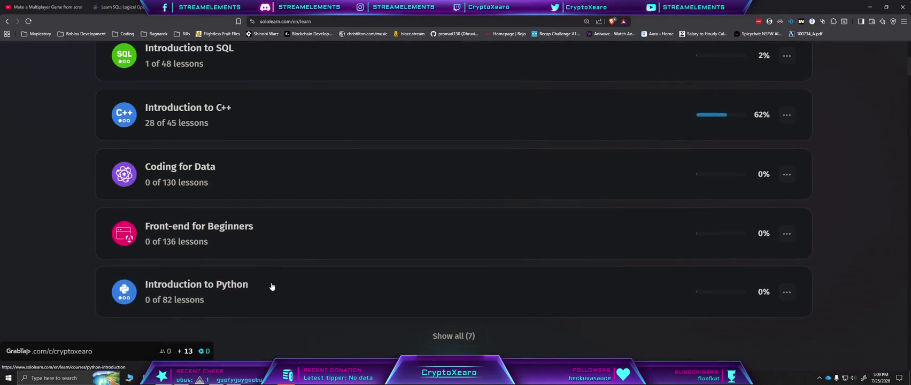
Step: Open Introduction to Python, scroll through its 82-lesson list, then return to My Courses
{"action": "left_click", "coordinate": [244, 293]}
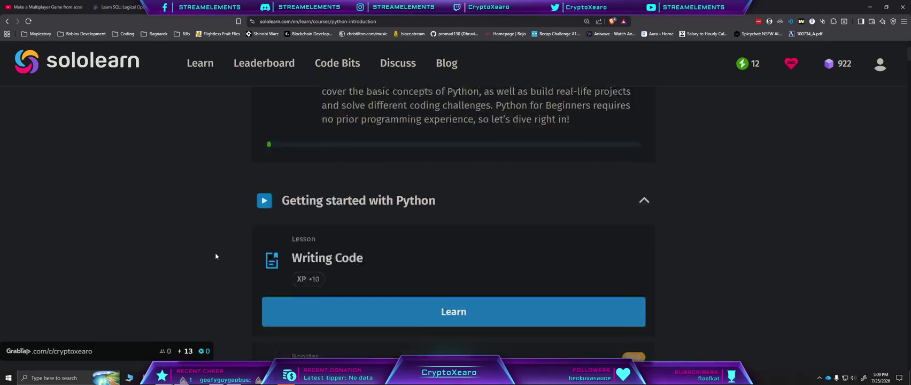
{"action": "scroll", "coordinate": [215, 252], "scroll_direction": "down", "scroll_amount": 2}
{"action": "scroll", "coordinate": [215, 250], "scroll_direction": "down", "scroll_amount": 2}
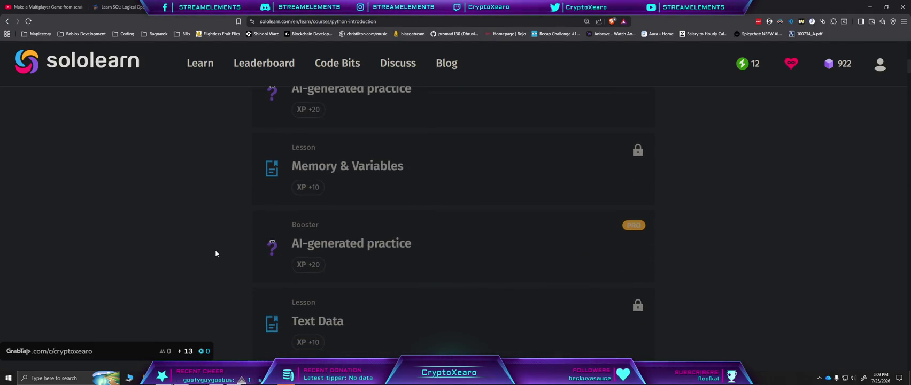
{"action": "scroll", "coordinate": [215, 250], "scroll_direction": "down", "scroll_amount": 5}
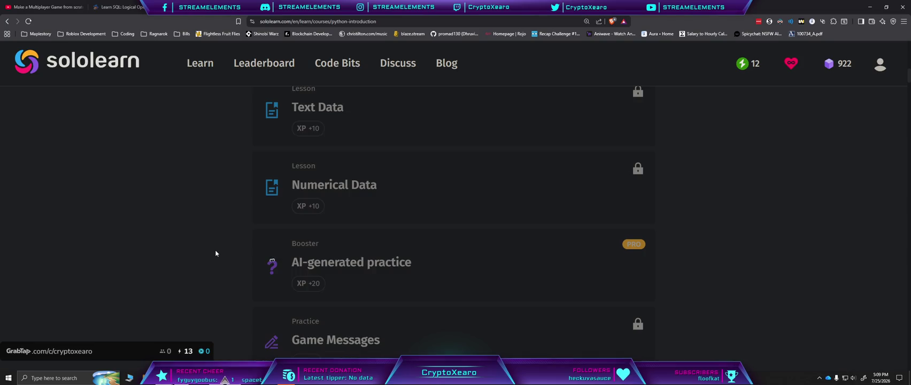
{"action": "scroll", "coordinate": [215, 253], "scroll_direction": "down", "scroll_amount": 7}
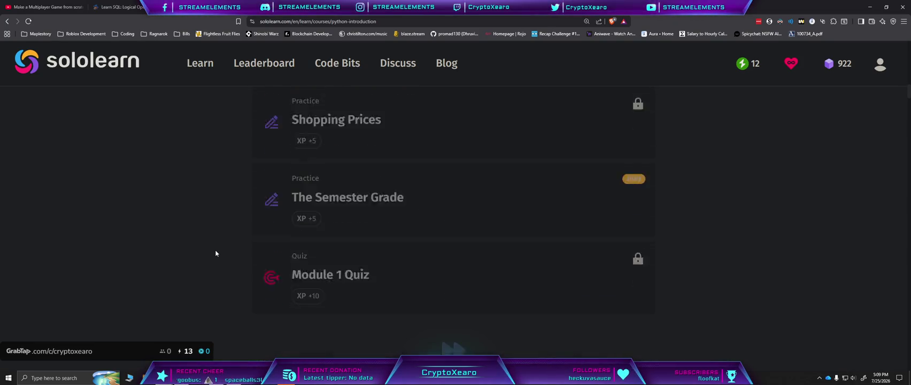
{"action": "scroll", "coordinate": [215, 250], "scroll_direction": "down", "scroll_amount": 10}
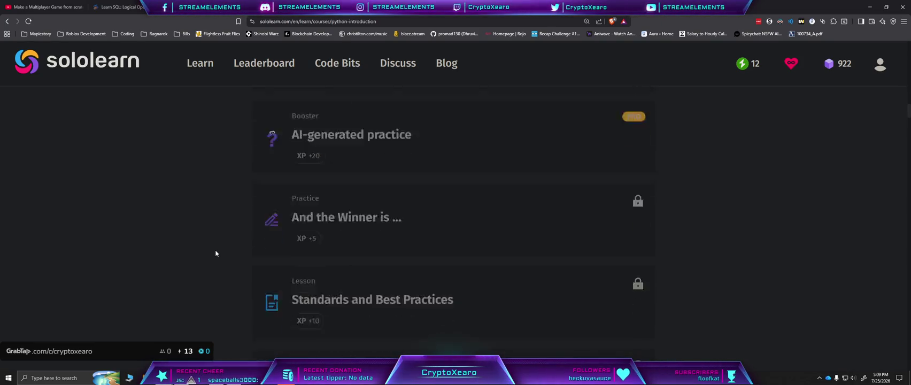
{"action": "scroll", "coordinate": [215, 253], "scroll_direction": "down", "scroll_amount": 3}
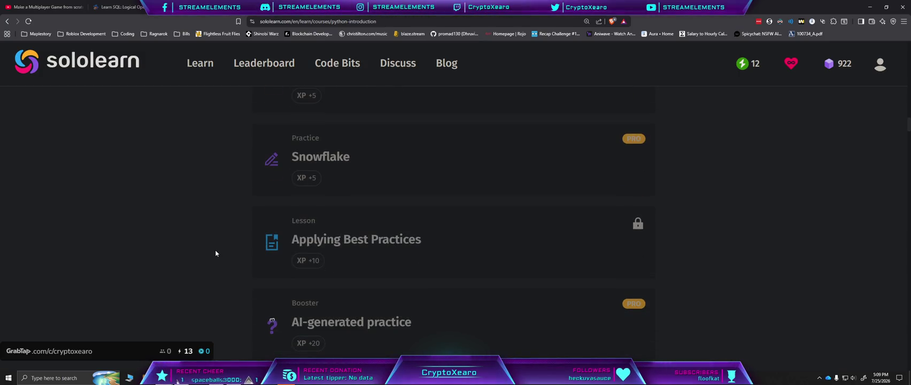
{"action": "scroll", "coordinate": [215, 250], "scroll_direction": "down", "scroll_amount": 5}
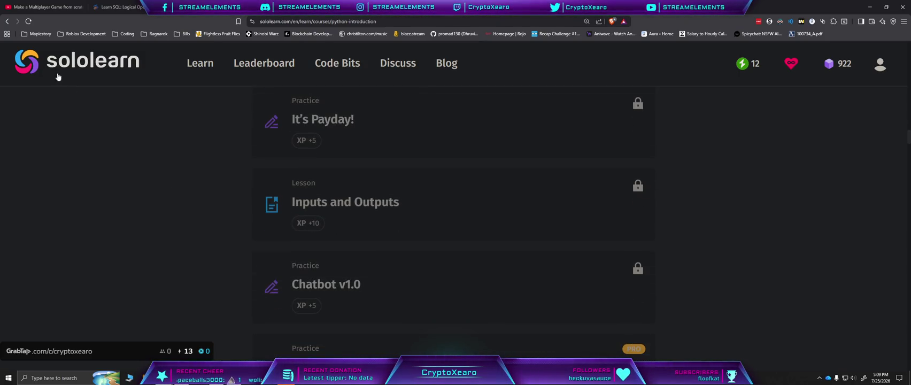
{"action": "left_click", "coordinate": [7, 21]}
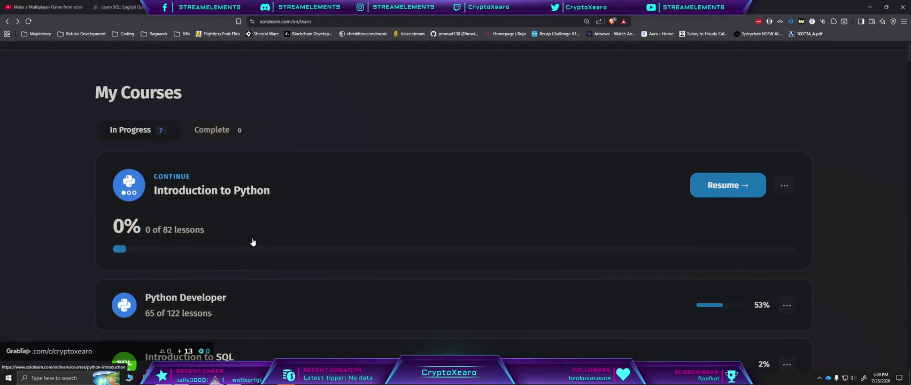
Step: Scroll to Recommended for You, page right twice, and open the SQL Intermediate course
{"action": "scroll", "coordinate": [257, 231], "scroll_direction": "down", "scroll_amount": 2}
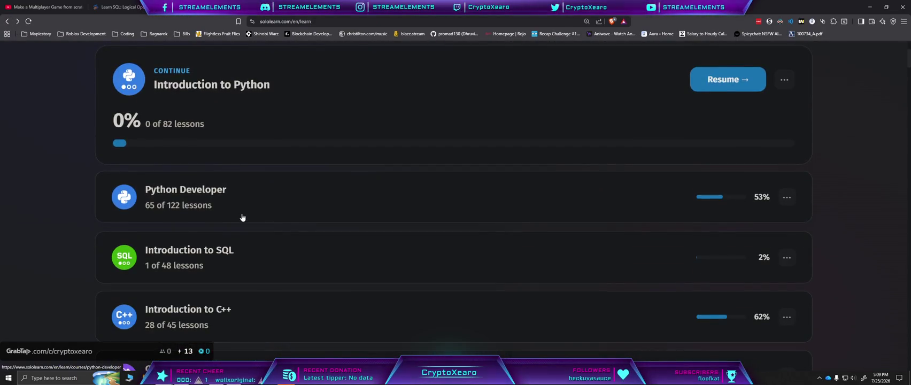
{"action": "scroll", "coordinate": [246, 219], "scroll_direction": "up", "scroll_amount": 1}
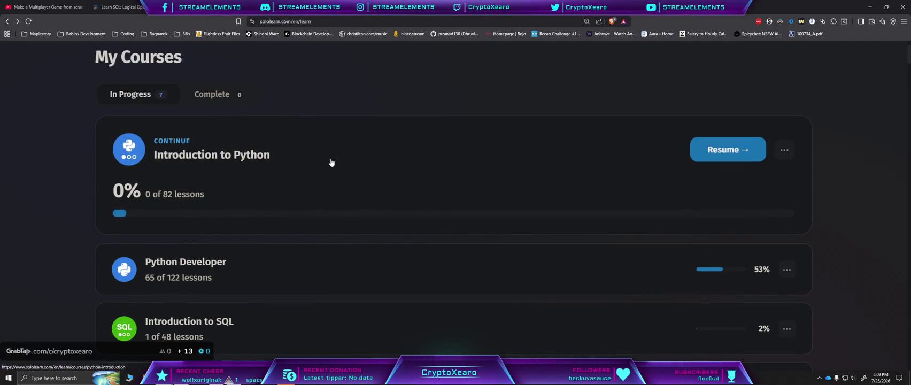
{"action": "scroll", "coordinate": [364, 194], "scroll_direction": "down", "scroll_amount": 3}
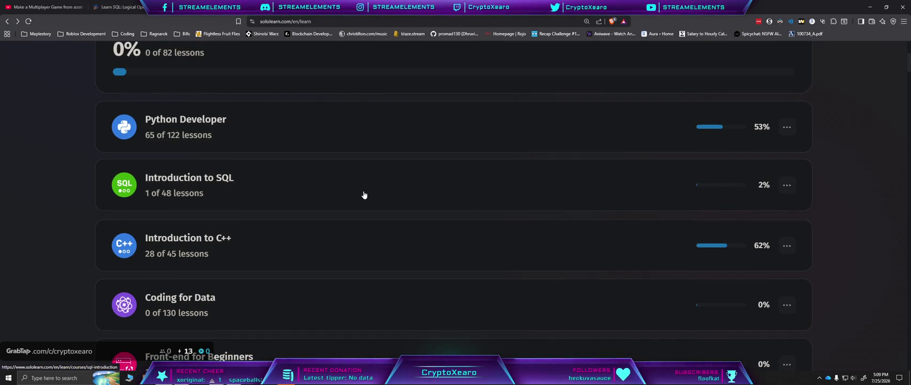
{"action": "scroll", "coordinate": [364, 195], "scroll_direction": "down", "scroll_amount": 3}
{"action": "scroll", "coordinate": [364, 201], "scroll_direction": "down", "scroll_amount": 3}
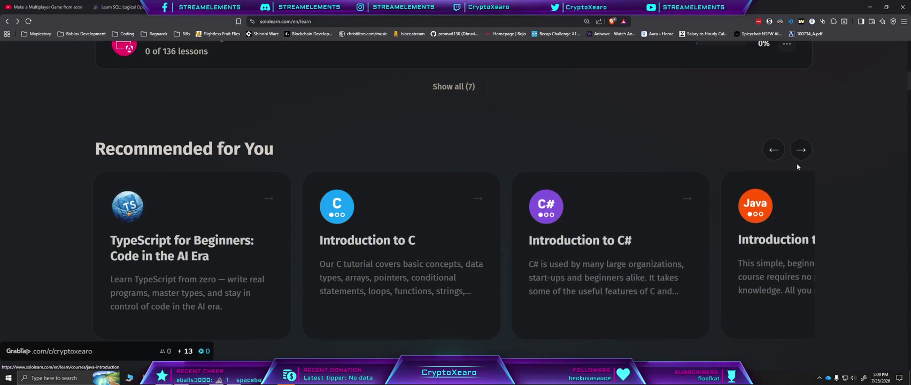
{"action": "left_click", "coordinate": [802, 150]}
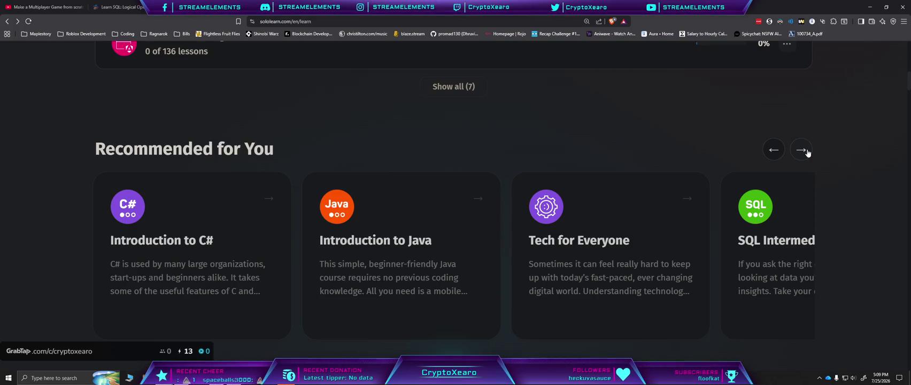
{"action": "left_click", "coordinate": [807, 153]}
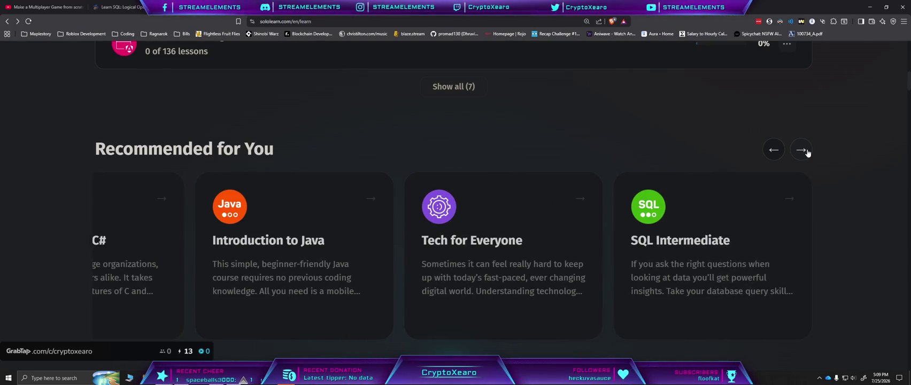
{"action": "left_click", "coordinate": [743, 213]}
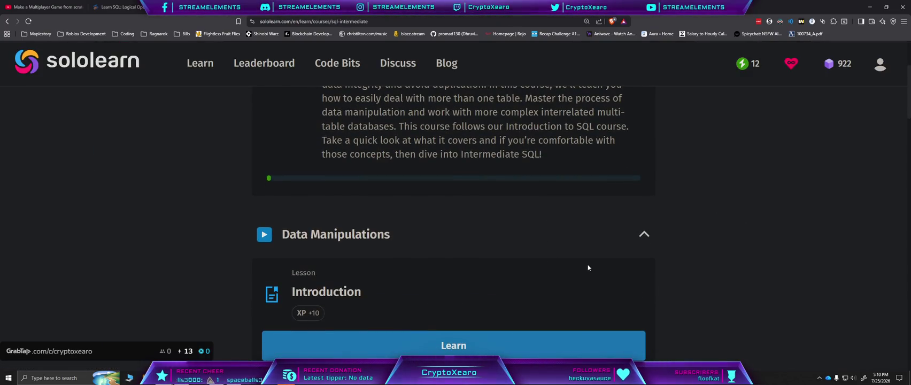
Step: Look over the SQL Intermediate page, return to My Courses, then go to Code Bits
{"action": "scroll", "coordinate": [674, 290], "scroll_direction": "down", "scroll_amount": 4}
{"action": "scroll", "coordinate": [676, 288], "scroll_direction": "up", "scroll_amount": 1}
{"action": "scroll", "coordinate": [676, 287], "scroll_direction": "up", "scroll_amount": 3}
{"action": "left_click", "coordinate": [212, 67]}
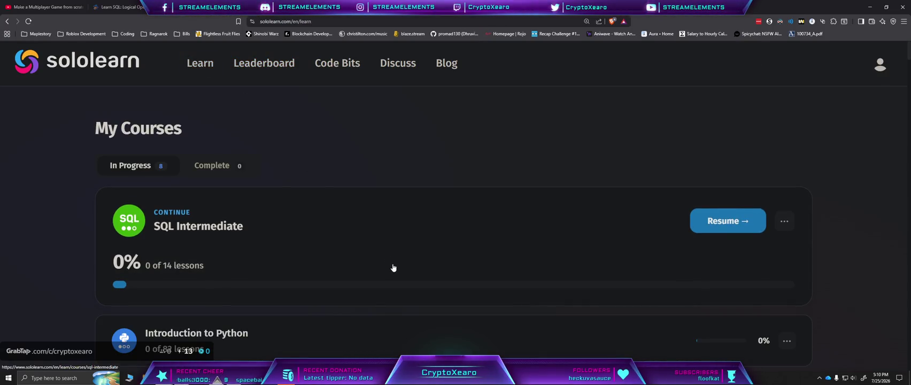
{"action": "left_click", "coordinate": [360, 65]}
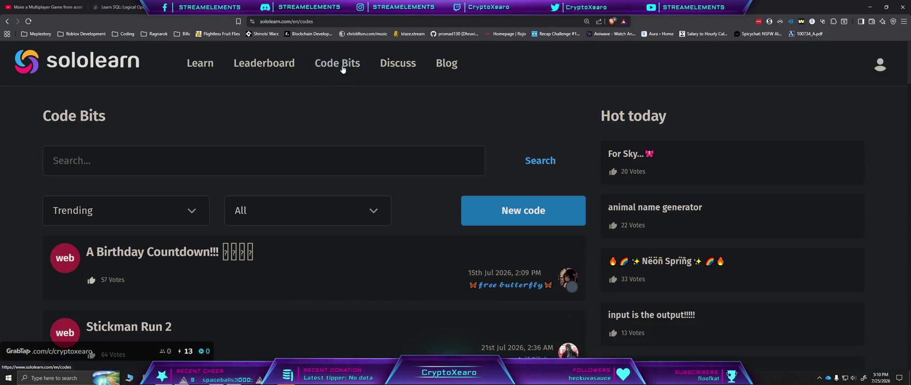
Step: Open the Stickman Run 2 code bit, dismiss the cookie notice, and run the game
{"action": "scroll", "coordinate": [325, 123], "scroll_direction": "down", "scroll_amount": 3}
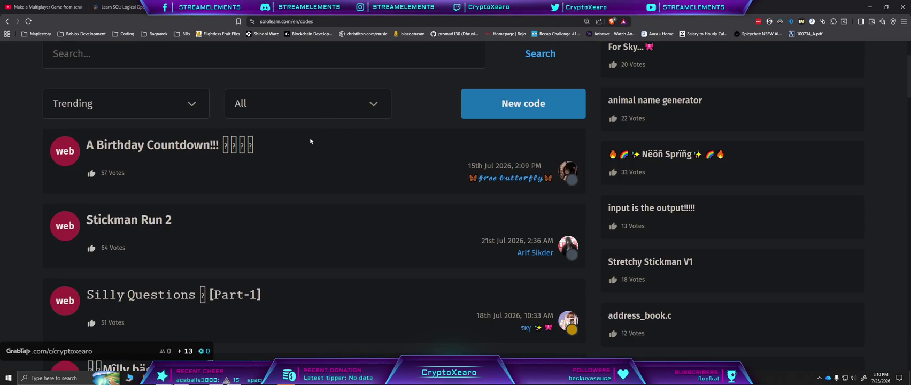
{"action": "left_click", "coordinate": [135, 220]}
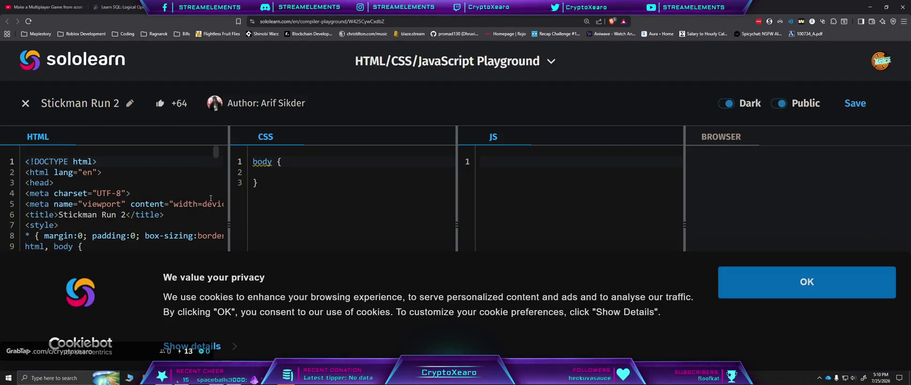
{"action": "scroll", "coordinate": [210, 199], "scroll_direction": "down", "scroll_amount": 2}
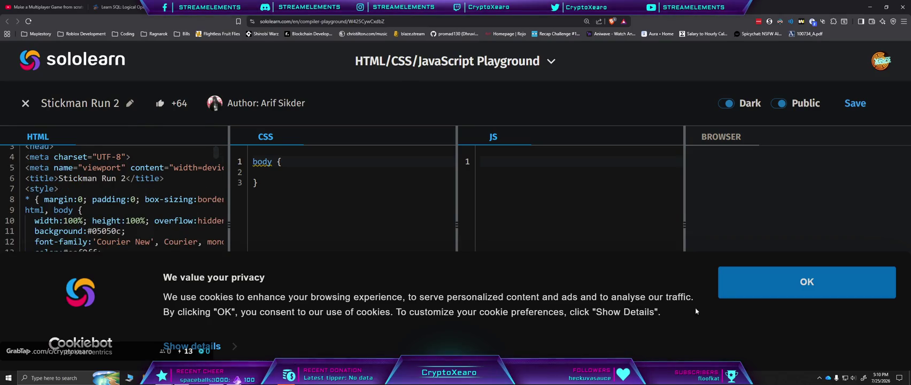
{"action": "left_click", "coordinate": [728, 292]}
{"action": "scroll", "coordinate": [219, 289], "scroll_direction": "up", "scroll_amount": 2}
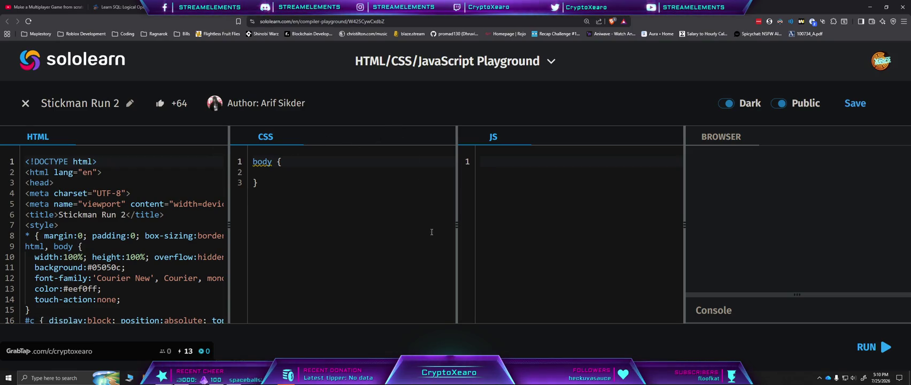
{"action": "left_click", "coordinate": [867, 348]}
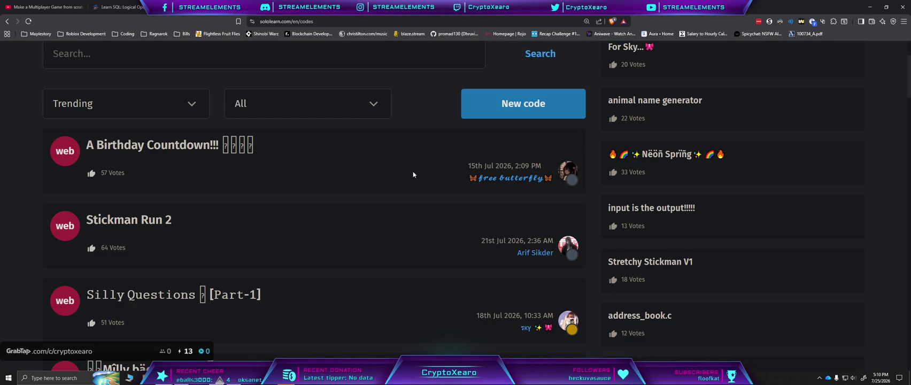
{"action": "scroll", "coordinate": [413, 175], "scroll_direction": "down", "scroll_amount": 3}
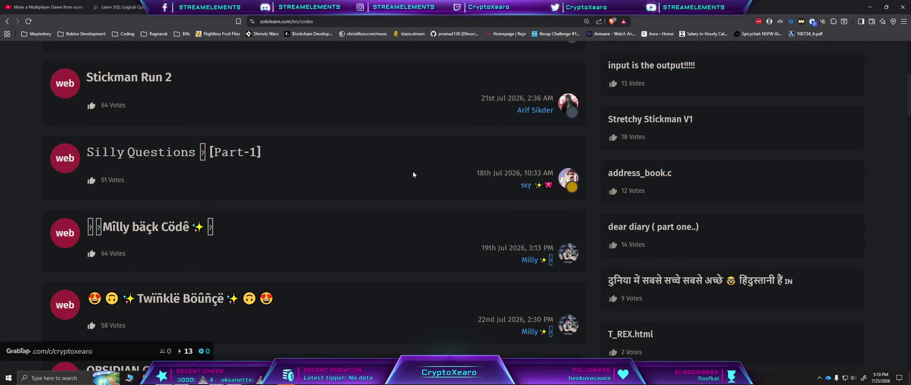
{"action": "scroll", "coordinate": [413, 174], "scroll_direction": "up", "scroll_amount": 5}
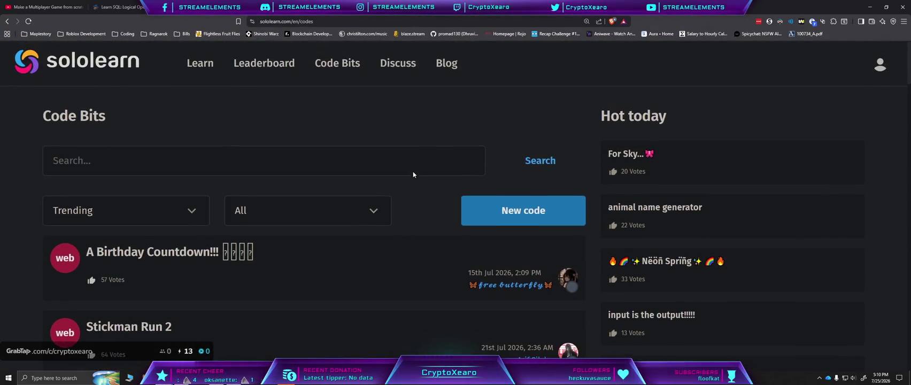
Step: Open the league leaderboard and dismiss the weekly league result announcement
{"action": "left_click", "coordinate": [253, 64]}
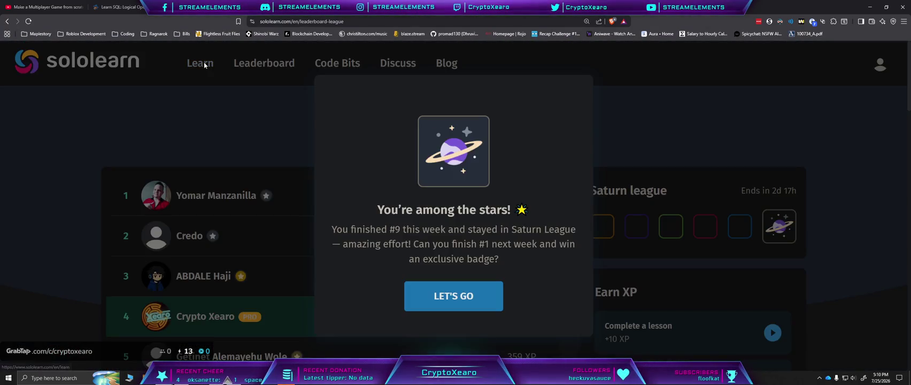
{"action": "left_click", "coordinate": [434, 298]}
{"action": "scroll", "coordinate": [244, 113], "scroll_direction": "down", "scroll_amount": 2}
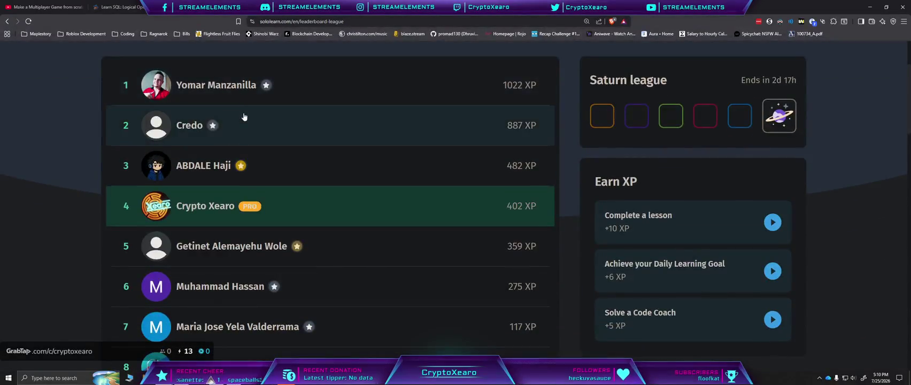
{"action": "scroll", "coordinate": [247, 117], "scroll_direction": "up", "scroll_amount": 2}
Step: Visit My Courses and the profile page, return to My Courses, then reopen the profile
{"action": "left_click", "coordinate": [200, 63]}
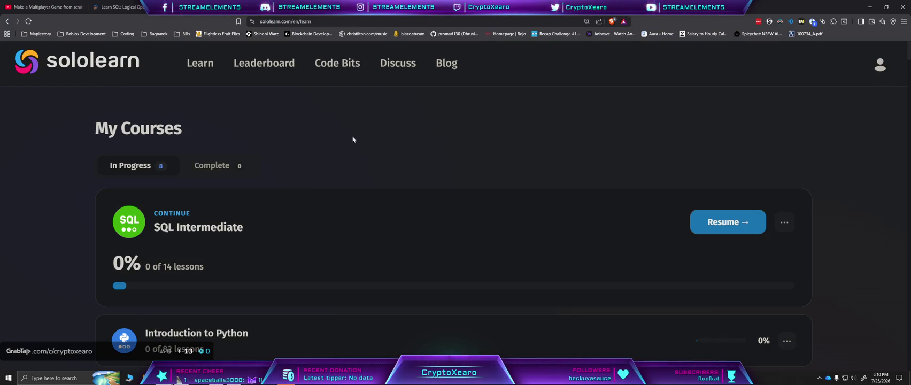
{"action": "left_click", "coordinate": [102, 61]}
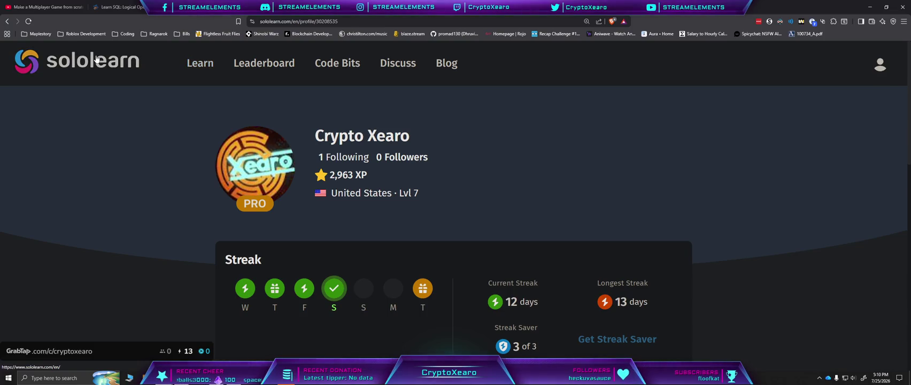
{"action": "scroll", "coordinate": [187, 140], "scroll_direction": "down", "scroll_amount": 10}
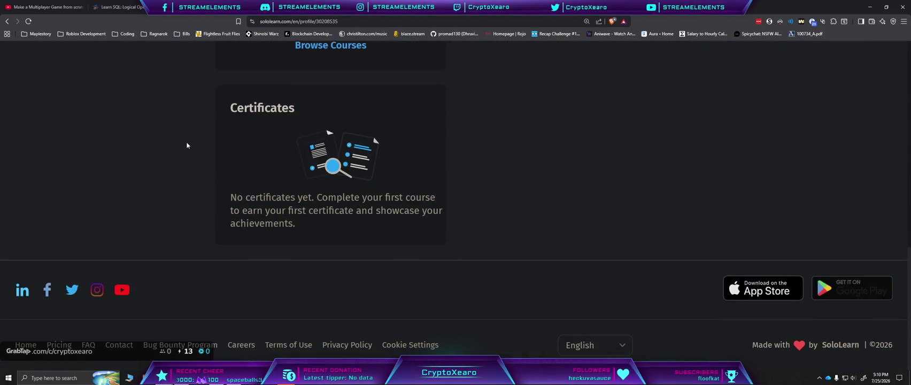
{"action": "scroll", "coordinate": [187, 144], "scroll_direction": "up", "scroll_amount": 4}
{"action": "left_click", "coordinate": [360, 264]}
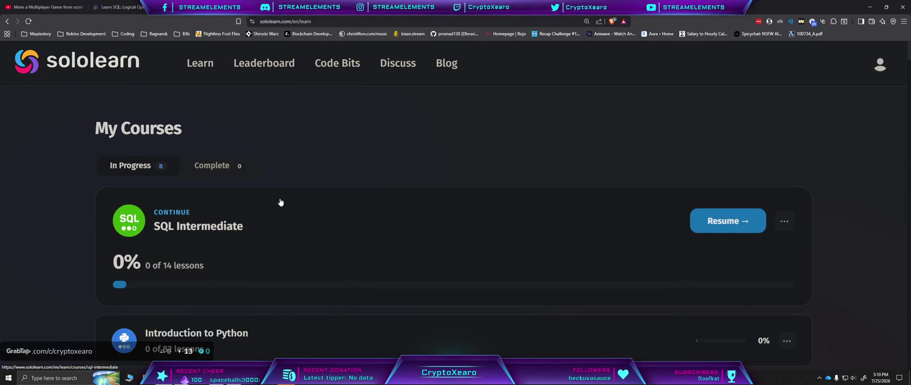
{"action": "left_click", "coordinate": [92, 62]}
{"action": "left_click", "coordinate": [202, 64]}
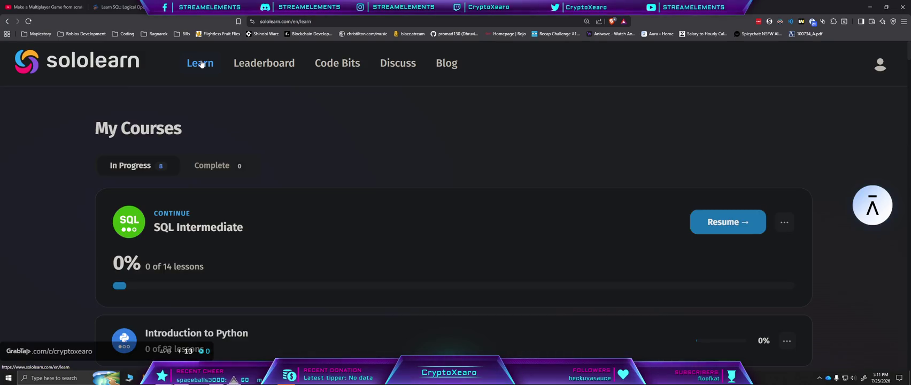
{"action": "left_click", "coordinate": [257, 67]}
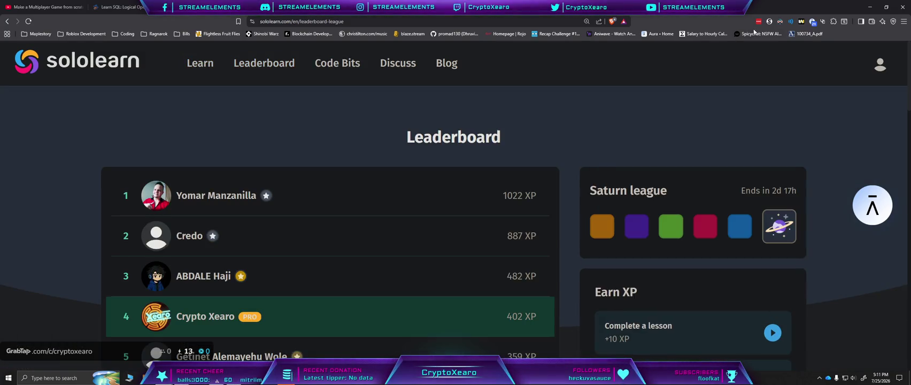
{"action": "scroll", "coordinate": [562, 215], "scroll_direction": "down", "scroll_amount": 2}
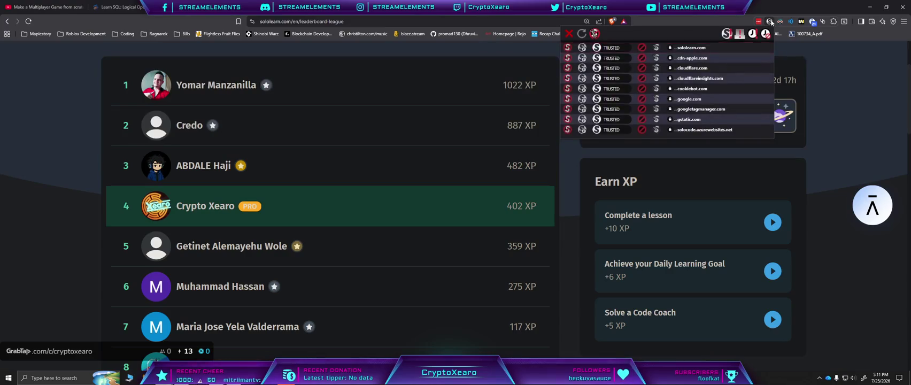
{"action": "scroll", "coordinate": [563, 215], "scroll_direction": "up", "scroll_amount": 2}
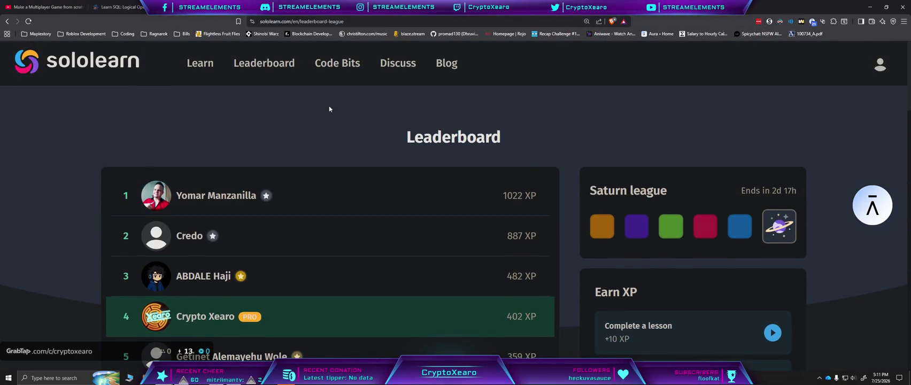
{"action": "left_click", "coordinate": [37, 68]}
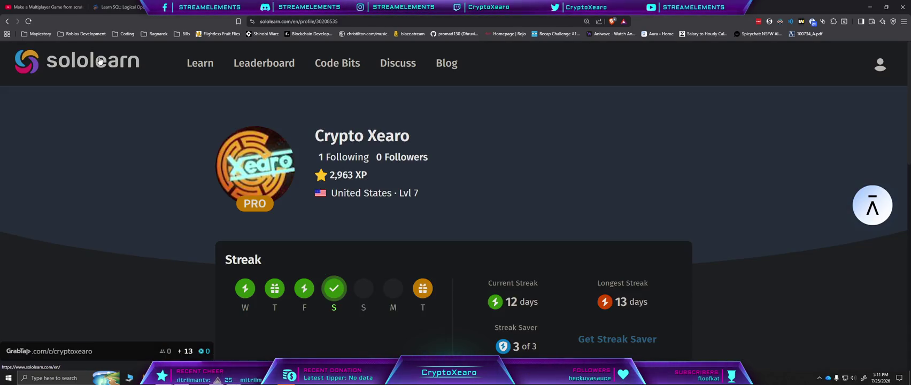
{"action": "left_click", "coordinate": [879, 63]}
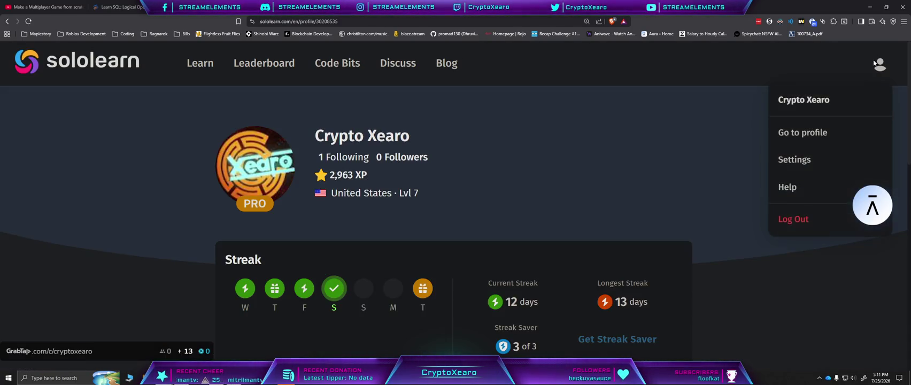
{"action": "left_click", "coordinate": [798, 138]}
{"action": "mouse_move", "coordinate": [855, 206]}
{"action": "left_click", "coordinate": [872, 237]}
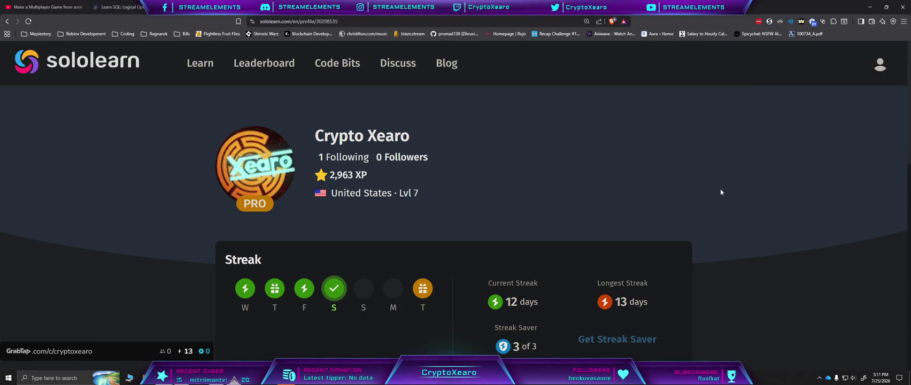
{"action": "scroll", "coordinate": [722, 190], "scroll_direction": "down", "scroll_amount": 9}
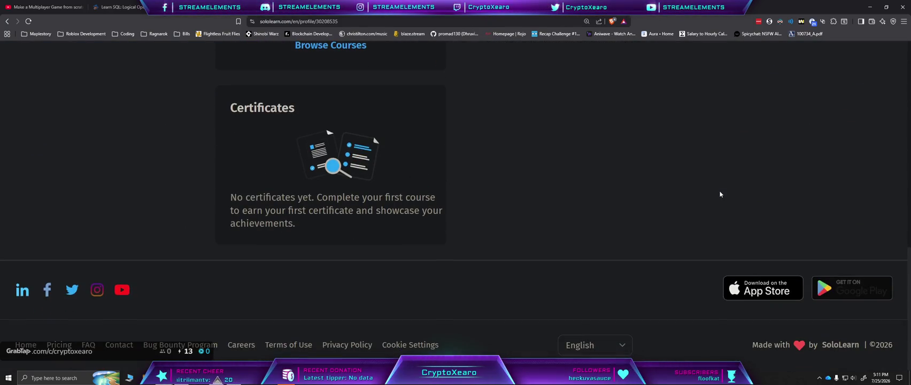
{"action": "scroll", "coordinate": [720, 195], "scroll_direction": "up", "scroll_amount": 3}
{"action": "scroll", "coordinate": [721, 194], "scroll_direction": "down", "scroll_amount": 2}
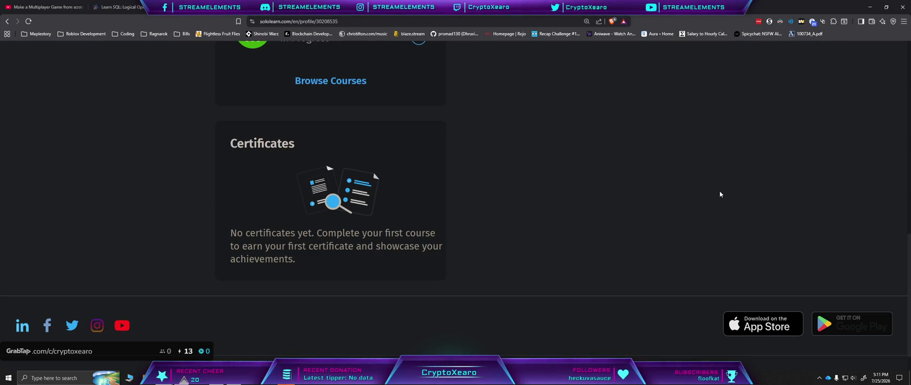
{"action": "scroll", "coordinate": [721, 195], "scroll_direction": "up", "scroll_amount": 10}
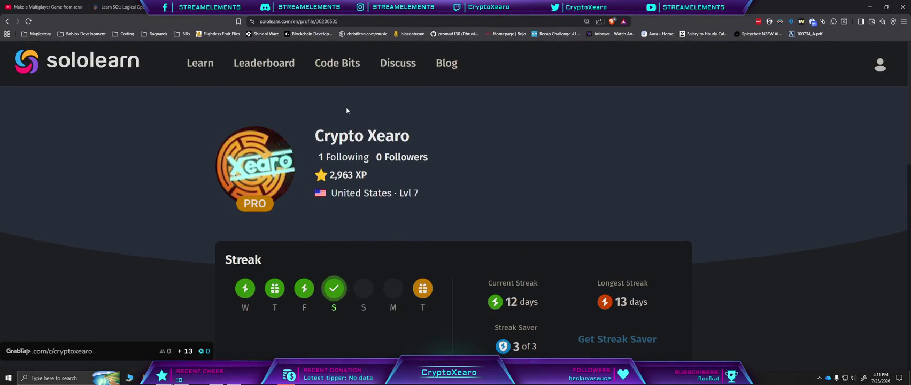
{"action": "left_click", "coordinate": [356, 157]}
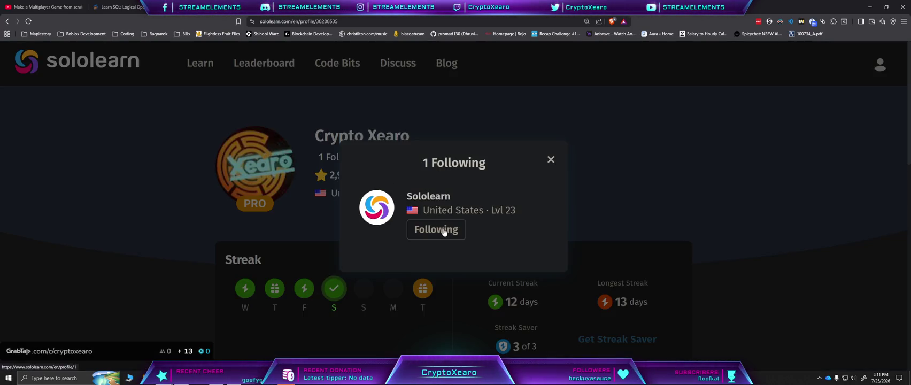
{"action": "left_click", "coordinate": [551, 159]}
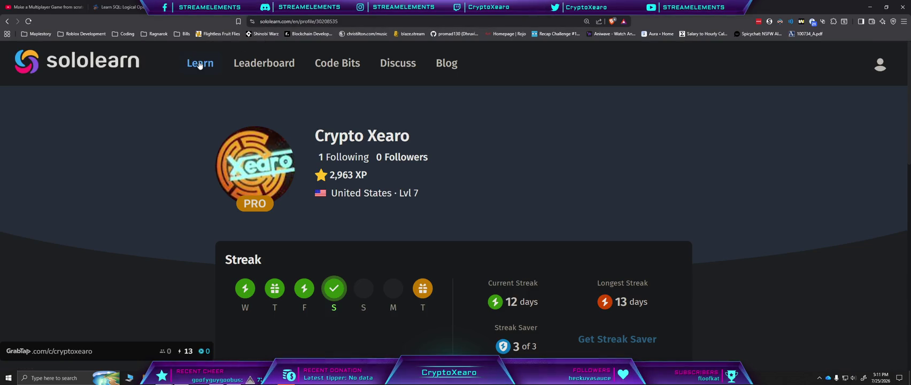
{"action": "left_click", "coordinate": [199, 65]}
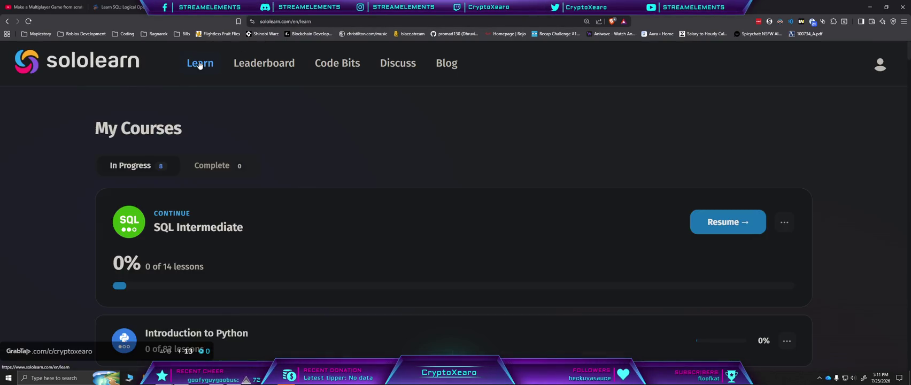
Step: Filter My Courses to the Complete tab, which shows no finished courses yet
{"action": "left_click", "coordinate": [220, 167]}
{"action": "scroll", "coordinate": [144, 171], "scroll_direction": "down", "scroll_amount": 2}
{"action": "scroll", "coordinate": [143, 171], "scroll_direction": "up", "scroll_amount": 2}
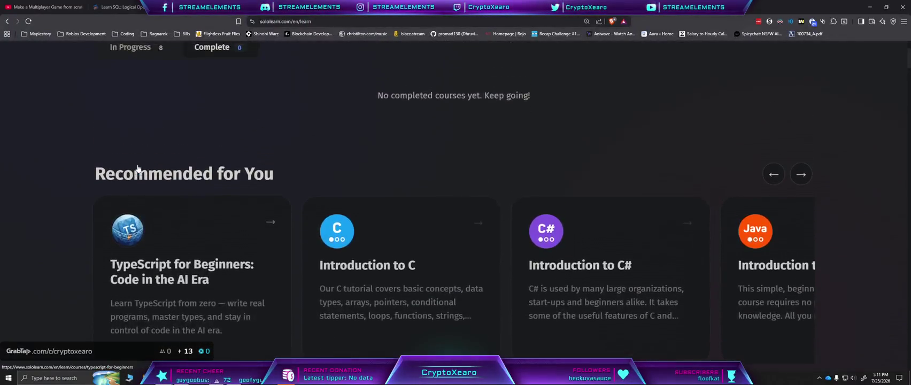
{"action": "scroll", "coordinate": [836, 157], "scroll_direction": "down", "scroll_amount": 2}
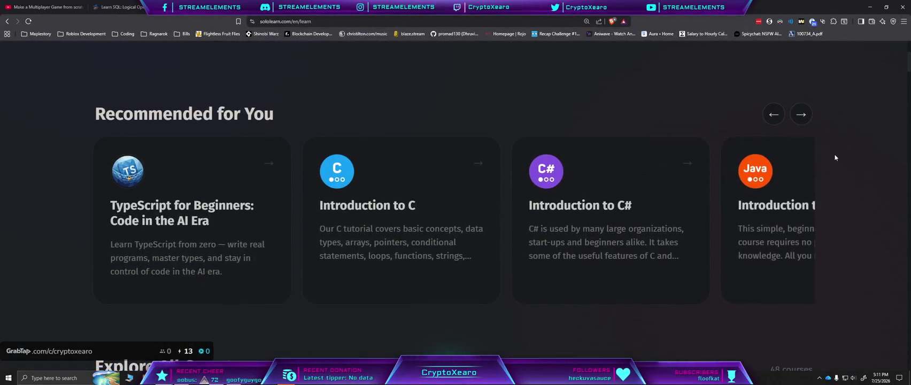
Step: Page the Recommended for You carousel forward and back to TypeScript, then scroll toward Explore All Courses
{"action": "left_click", "coordinate": [801, 114]}
{"action": "left_click", "coordinate": [801, 114]}
{"action": "left_click", "coordinate": [801, 114]}
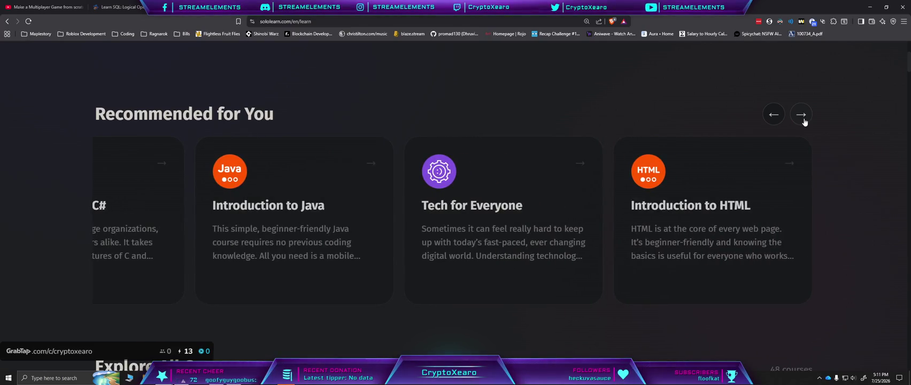
{"action": "left_click", "coordinate": [774, 114]}
{"action": "left_click", "coordinate": [774, 115]}
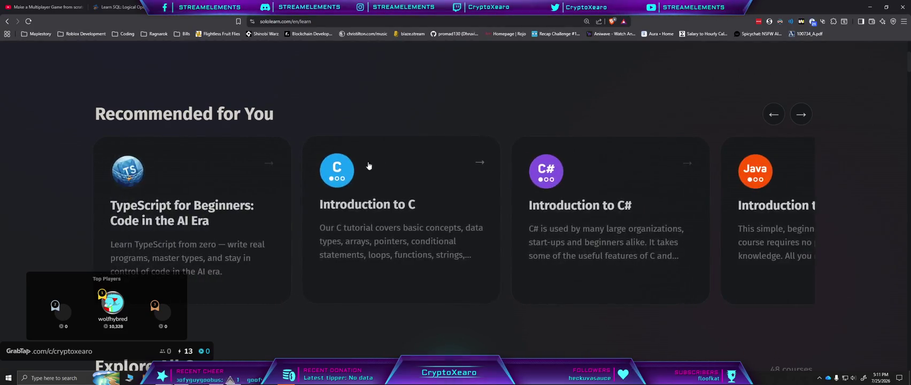
{"action": "scroll", "coordinate": [348, 198], "scroll_direction": "down", "scroll_amount": 4}
{"action": "scroll", "coordinate": [353, 201], "scroll_direction": "down", "scroll_amount": 2}
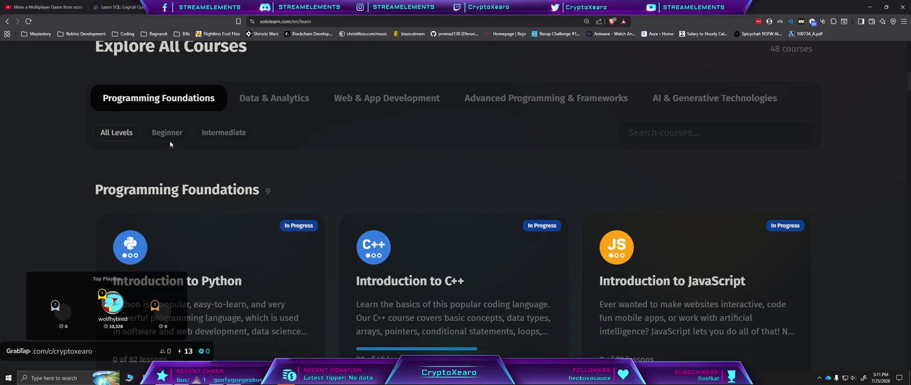
Step: Scroll the Learn catalogue through every course section to the footer and open Python Developer under Learning Paths
{"action": "scroll", "coordinate": [287, 97], "scroll_direction": "down", "scroll_amount": 13}
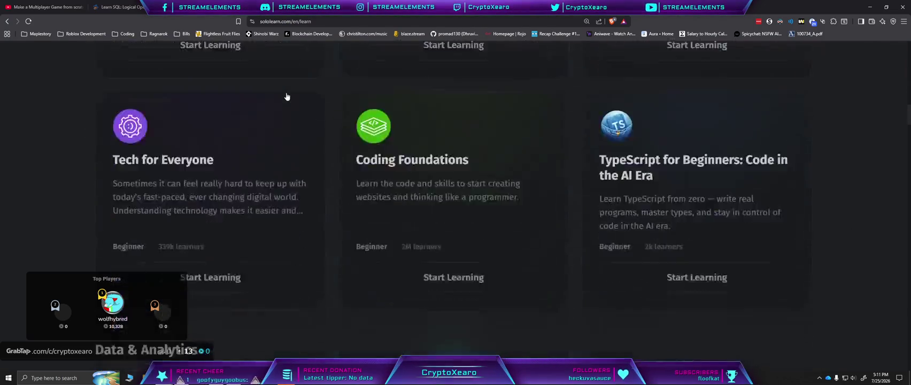
{"action": "scroll", "coordinate": [320, 203], "scroll_direction": "up", "scroll_amount": 3}
{"action": "scroll", "coordinate": [342, 241], "scroll_direction": "up", "scroll_amount": 2}
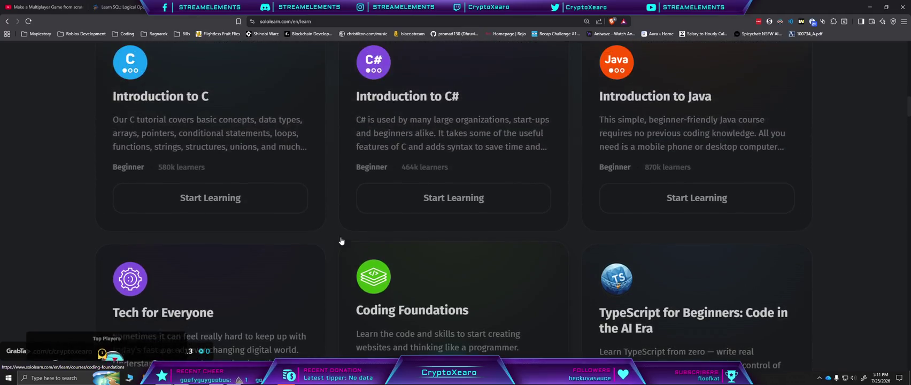
{"action": "scroll", "coordinate": [341, 241], "scroll_direction": "down", "scroll_amount": 7}
{"action": "scroll", "coordinate": [334, 230], "scroll_direction": "down", "scroll_amount": 1}
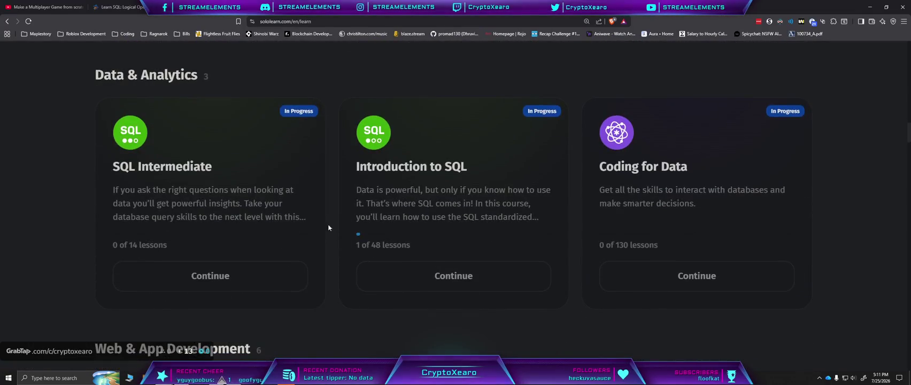
{"action": "scroll", "coordinate": [629, 200], "scroll_direction": "down", "scroll_amount": 2}
{"action": "scroll", "coordinate": [433, 217], "scroll_direction": "down", "scroll_amount": 3}
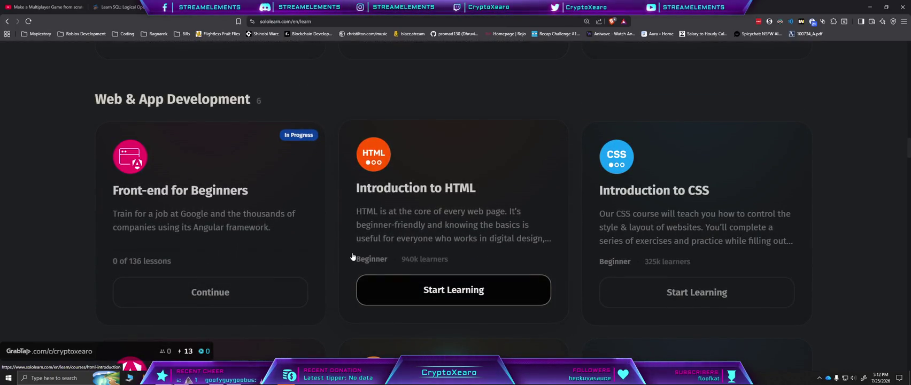
{"action": "scroll", "coordinate": [353, 257], "scroll_direction": "down", "scroll_amount": 3}
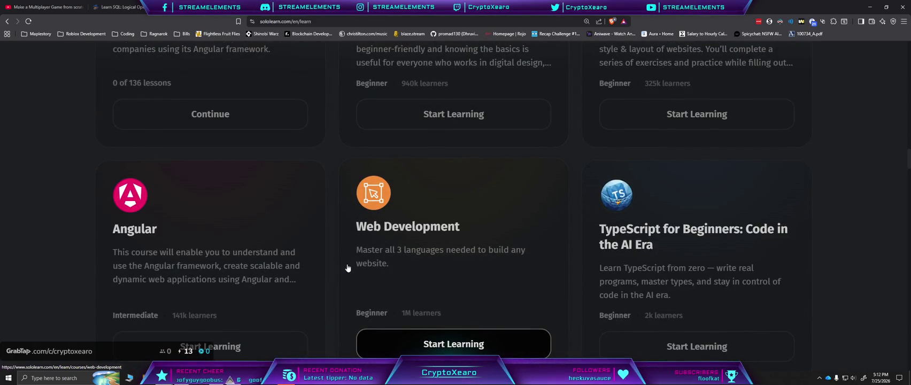
{"action": "scroll", "coordinate": [347, 267], "scroll_direction": "down", "scroll_amount": 5}
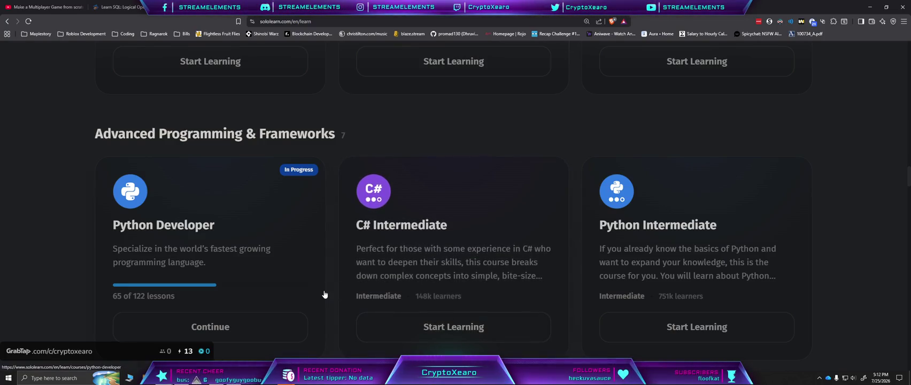
{"action": "scroll", "coordinate": [327, 294], "scroll_direction": "down", "scroll_amount": 5}
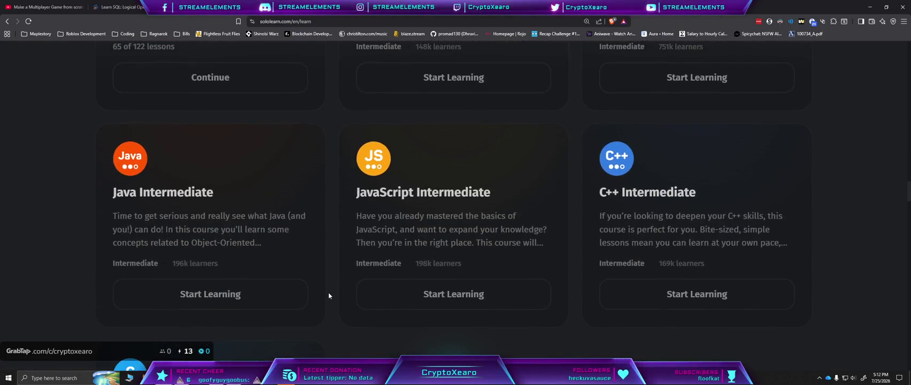
{"action": "scroll", "coordinate": [329, 294], "scroll_direction": "down", "scroll_amount": 10}
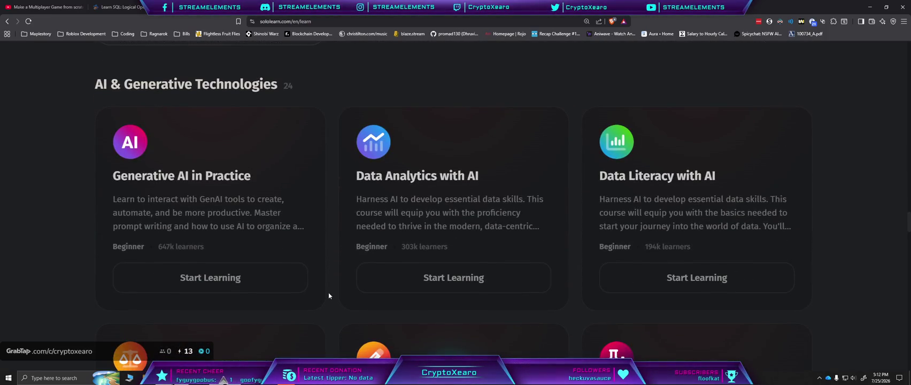
{"action": "scroll", "coordinate": [329, 295], "scroll_direction": "down", "scroll_amount": 3}
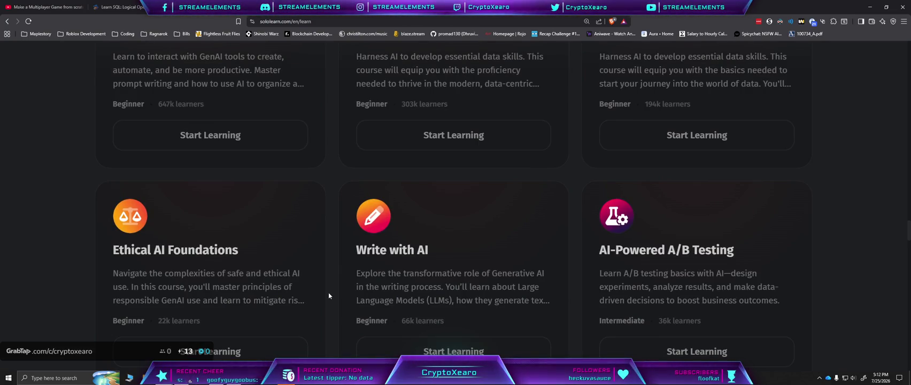
{"action": "scroll", "coordinate": [329, 295], "scroll_direction": "down", "scroll_amount": 4}
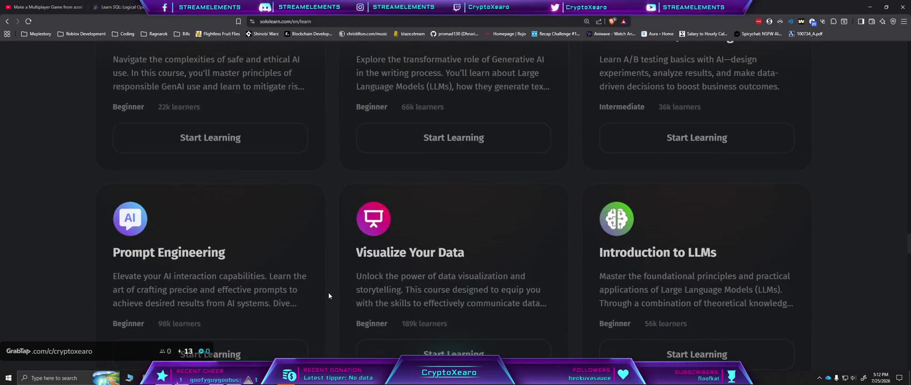
{"action": "scroll", "coordinate": [329, 295], "scroll_direction": "down", "scroll_amount": 4}
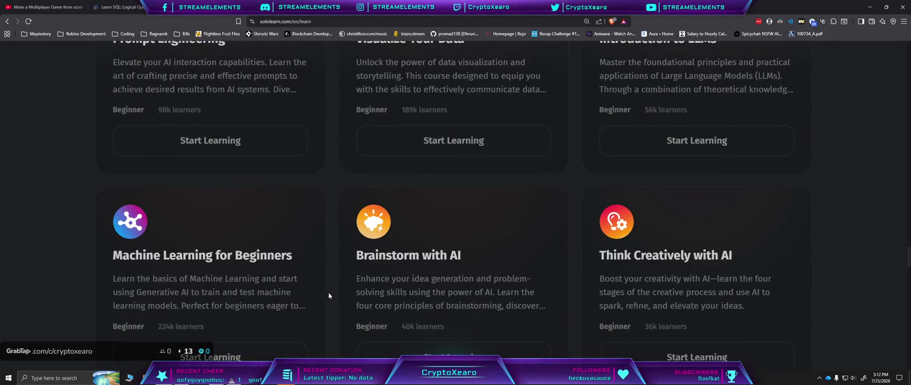
{"action": "scroll", "coordinate": [329, 295], "scroll_direction": "down", "scroll_amount": 2}
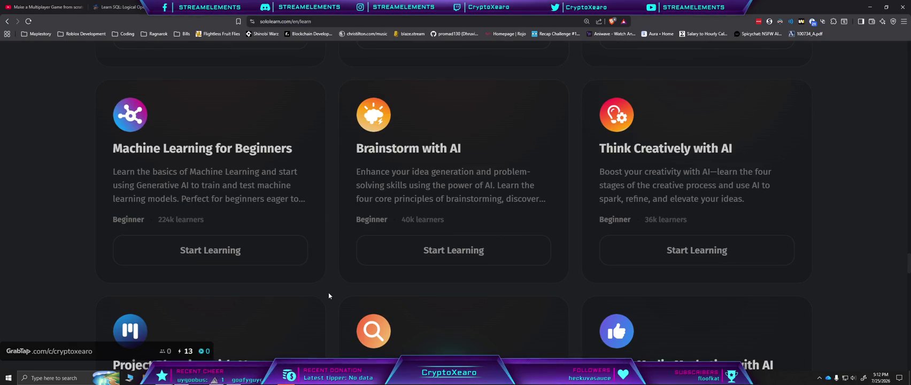
{"action": "scroll", "coordinate": [328, 295], "scroll_direction": "down", "scroll_amount": 4}
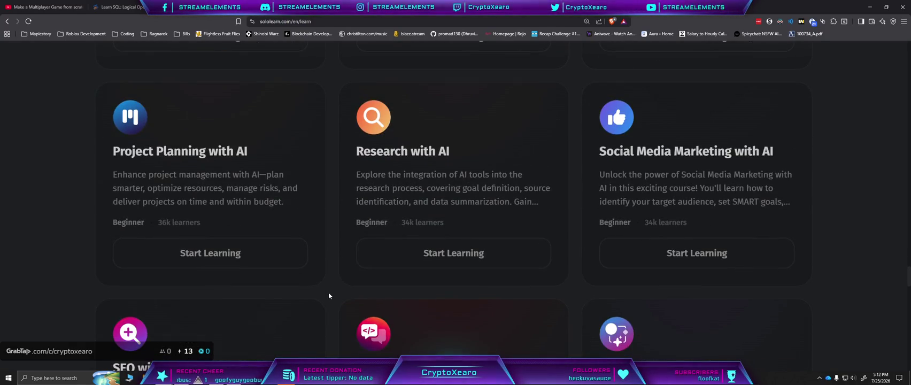
{"action": "scroll", "coordinate": [329, 294], "scroll_direction": "down", "scroll_amount": 4}
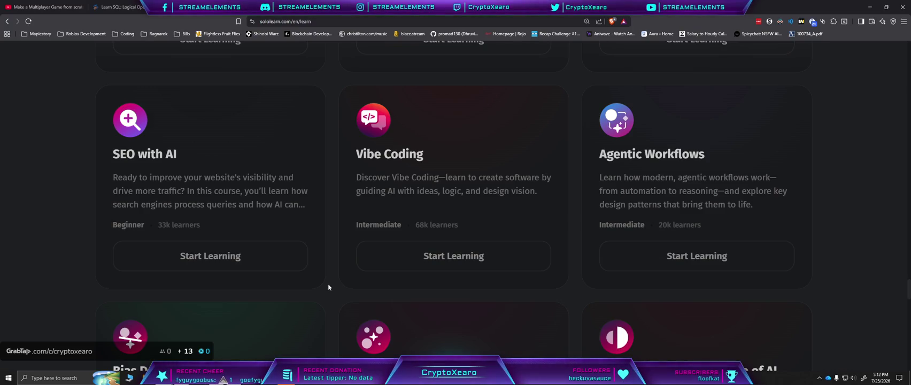
{"action": "scroll", "coordinate": [328, 290], "scroll_direction": "down", "scroll_amount": 4}
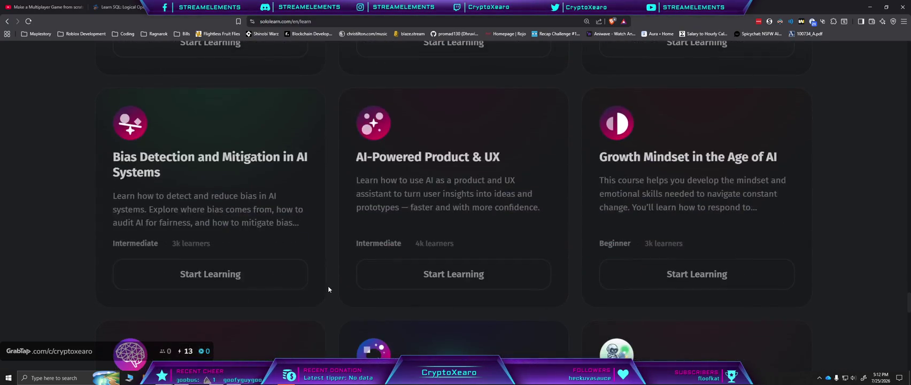
{"action": "scroll", "coordinate": [328, 290], "scroll_direction": "down", "scroll_amount": 2}
{"action": "scroll", "coordinate": [328, 289], "scroll_direction": "down", "scroll_amount": 2}
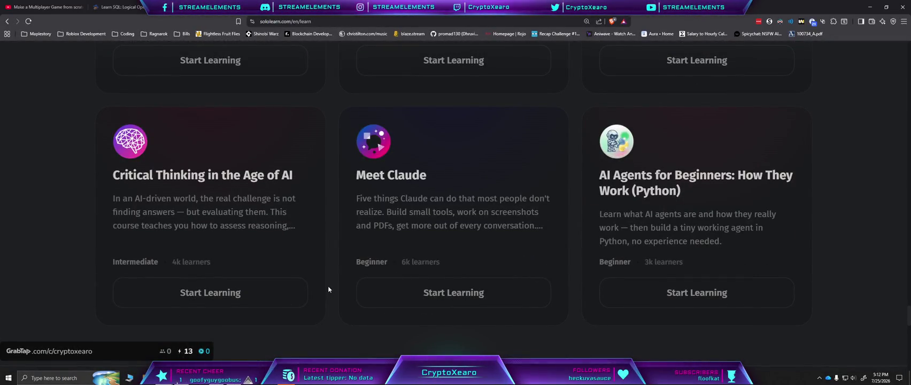
{"action": "scroll", "coordinate": [328, 289], "scroll_direction": "down", "scroll_amount": 4}
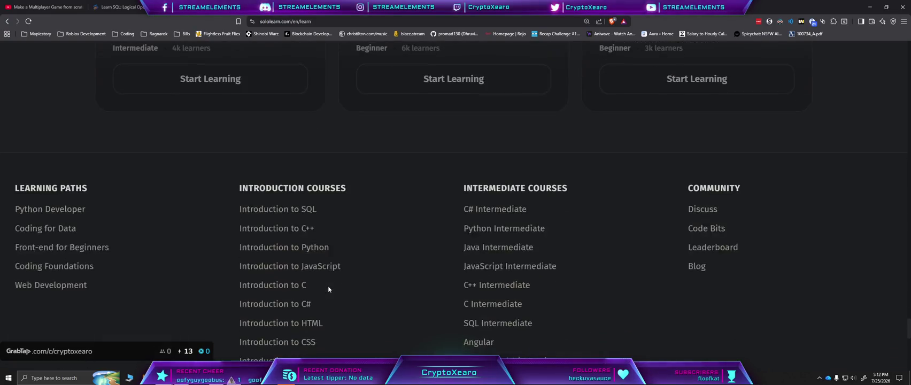
{"action": "scroll", "coordinate": [329, 290], "scroll_direction": "down", "scroll_amount": 8}
{"action": "scroll", "coordinate": [328, 289], "scroll_direction": "down", "scroll_amount": 2}
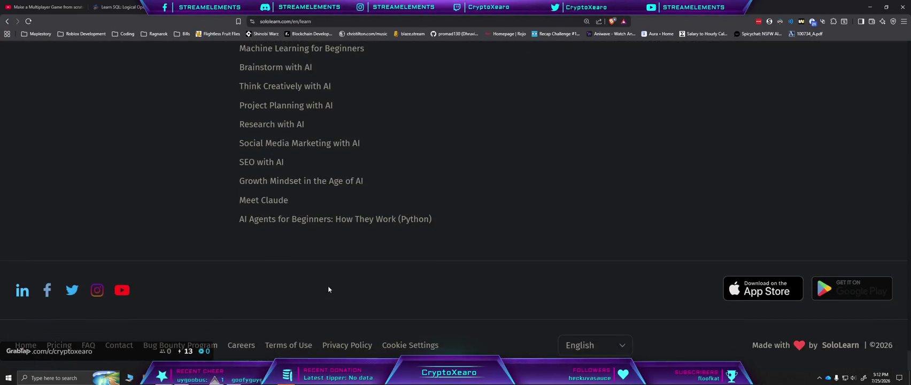
{"action": "scroll", "coordinate": [412, 306], "scroll_direction": "up", "scroll_amount": 8}
{"action": "scroll", "coordinate": [418, 311], "scroll_direction": "down", "scroll_amount": 5}
{"action": "scroll", "coordinate": [418, 310], "scroll_direction": "down", "scroll_amount": 4}
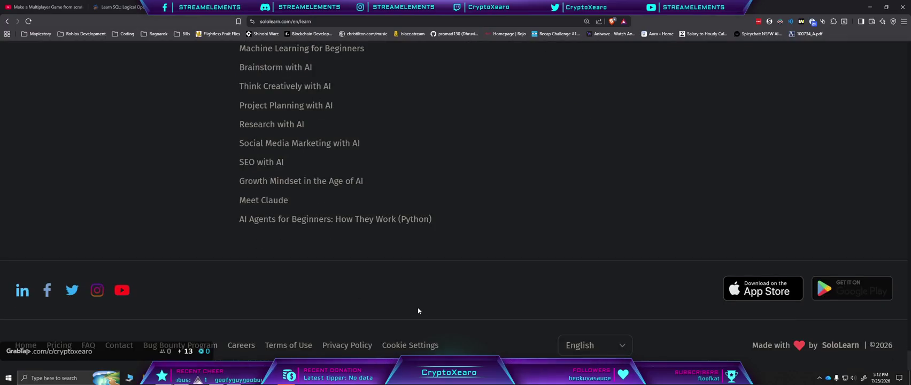
{"action": "scroll", "coordinate": [439, 243], "scroll_direction": "up", "scroll_amount": 8}
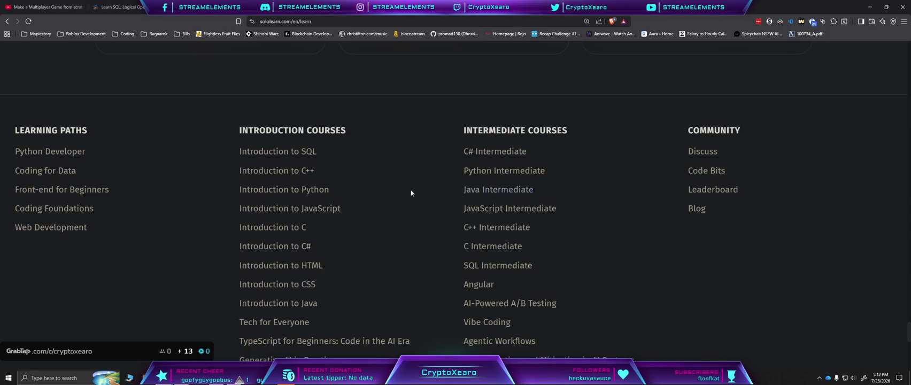
{"action": "left_click", "coordinate": [64, 152]}
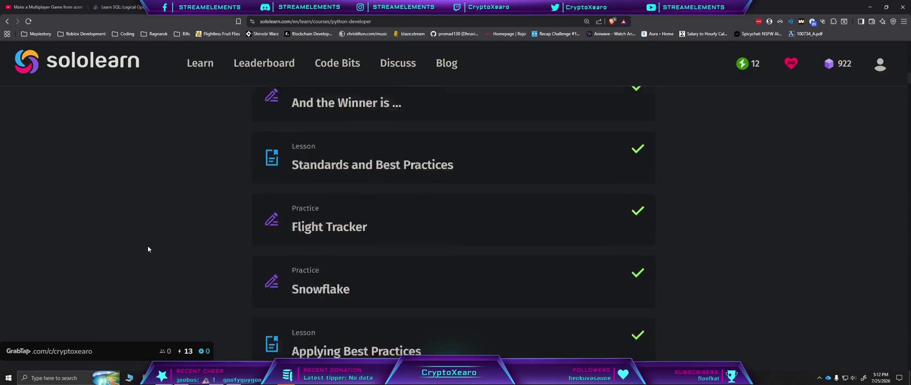
Step: Scroll the Python Developer course outline to the Using Slicing lesson and start it
{"action": "scroll", "coordinate": [148, 248], "scroll_direction": "down", "scroll_amount": 20}
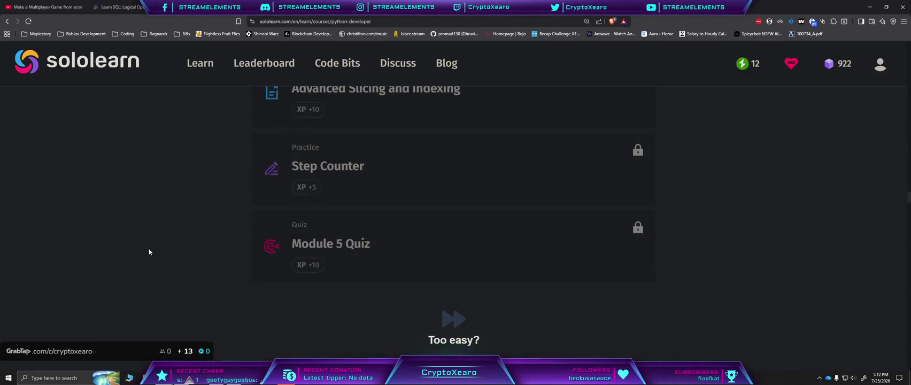
{"action": "scroll", "coordinate": [149, 252], "scroll_direction": "down", "scroll_amount": 20}
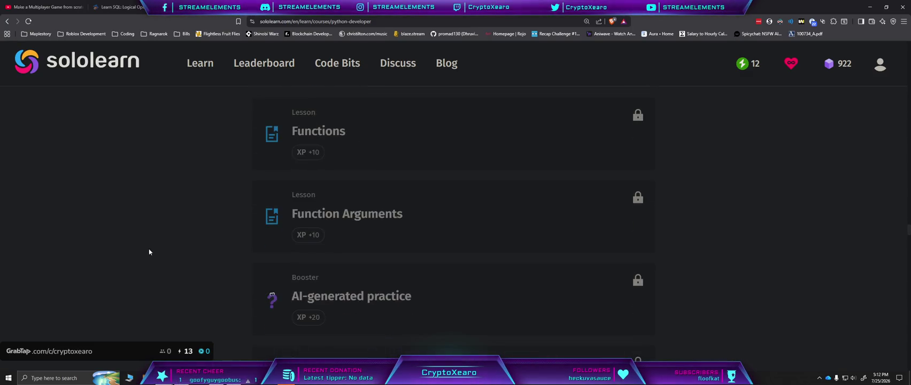
{"action": "scroll", "coordinate": [149, 252], "scroll_direction": "up", "scroll_amount": 10}
{"action": "scroll", "coordinate": [149, 252], "scroll_direction": "down", "scroll_amount": 2}
{"action": "scroll", "coordinate": [149, 252], "scroll_direction": "up", "scroll_amount": 2}
{"action": "scroll", "coordinate": [150, 252], "scroll_direction": "down", "scroll_amount": 8}
{"action": "scroll", "coordinate": [149, 252], "scroll_direction": "up", "scroll_amount": 1}
{"action": "scroll", "coordinate": [149, 251], "scroll_direction": "down", "scroll_amount": 1}
{"action": "scroll", "coordinate": [149, 252], "scroll_direction": "up", "scroll_amount": 10}
{"action": "scroll", "coordinate": [149, 252], "scroll_direction": "down", "scroll_amount": 3}
{"action": "scroll", "coordinate": [149, 252], "scroll_direction": "down", "scroll_amount": 20}
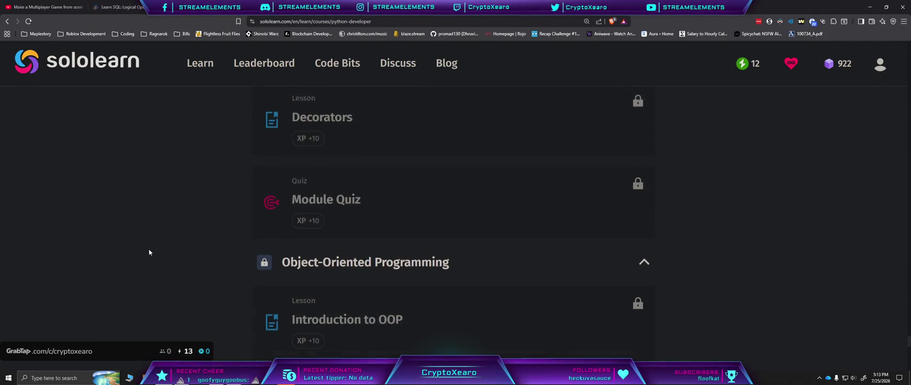
{"action": "scroll", "coordinate": [149, 252], "scroll_direction": "up", "scroll_amount": 8}
{"action": "scroll", "coordinate": [213, 263], "scroll_direction": "up", "scroll_amount": 3}
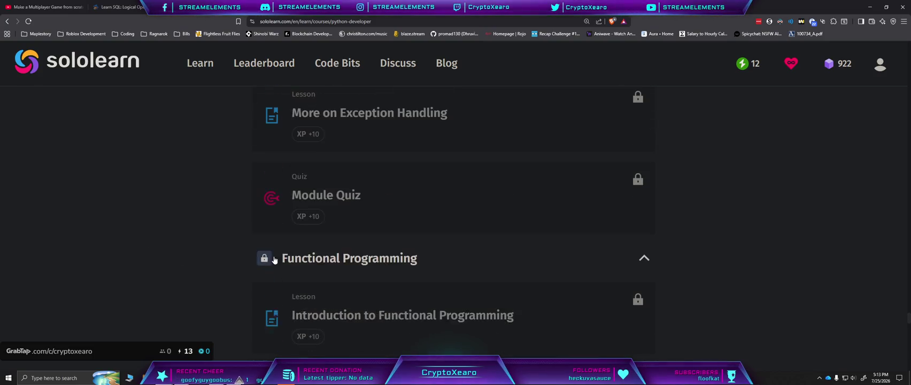
{"action": "scroll", "coordinate": [207, 278], "scroll_direction": "down", "scroll_amount": 3}
{"action": "scroll", "coordinate": [208, 278], "scroll_direction": "down", "scroll_amount": 12}
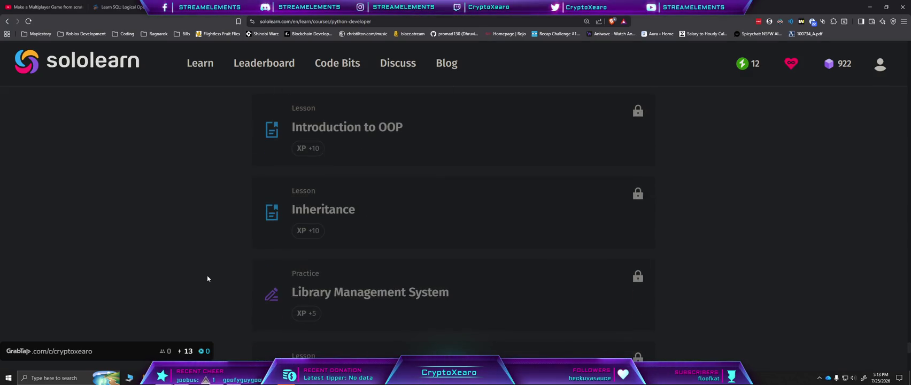
{"action": "scroll", "coordinate": [207, 278], "scroll_direction": "down", "scroll_amount": 6}
{"action": "scroll", "coordinate": [208, 279], "scroll_direction": "down", "scroll_amount": 3}
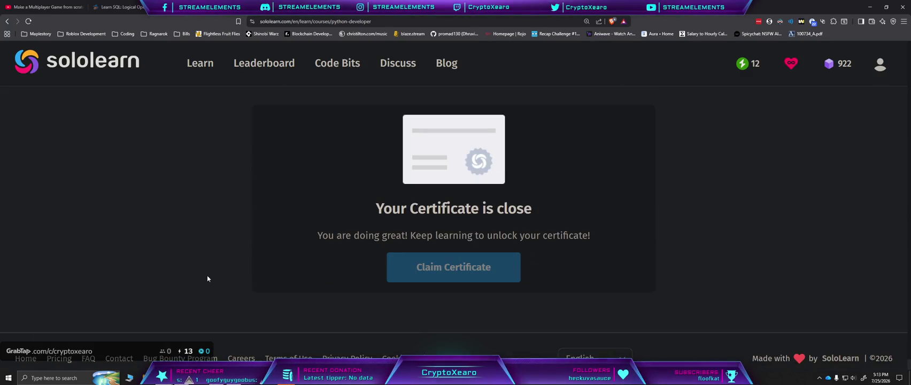
{"action": "scroll", "coordinate": [234, 154], "scroll_direction": "up", "scroll_amount": 20}
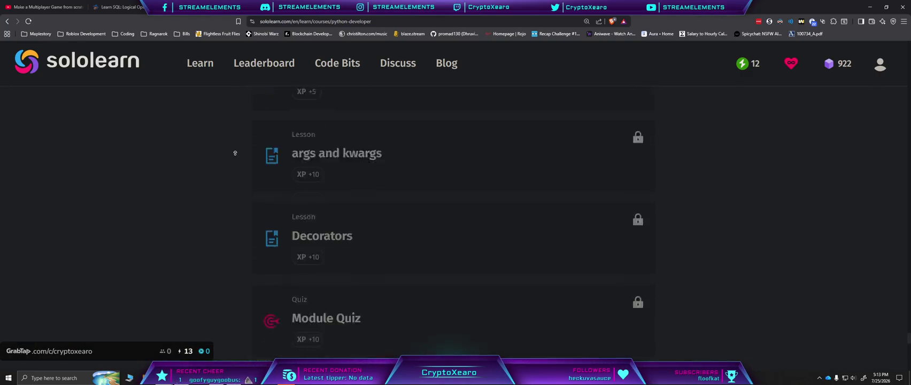
{"action": "scroll", "coordinate": [232, 113], "scroll_direction": "up", "scroll_amount": 15}
{"action": "scroll", "coordinate": [247, 186], "scroll_direction": "down", "scroll_amount": 5}
{"action": "scroll", "coordinate": [356, 262], "scroll_direction": "down", "scroll_amount": 4}
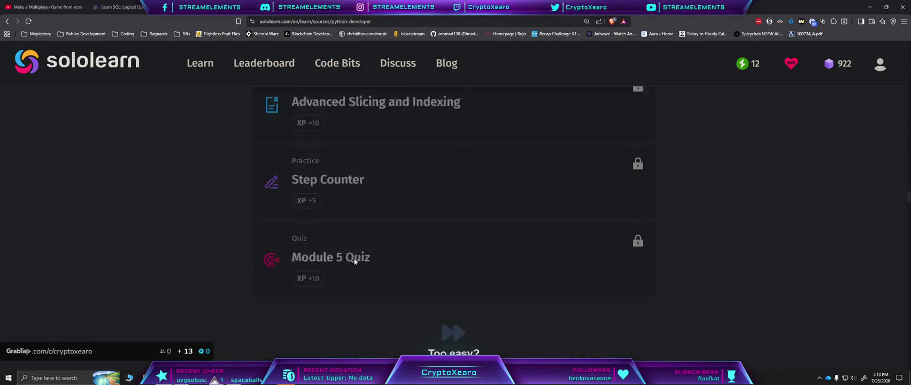
{"action": "scroll", "coordinate": [355, 261], "scroll_direction": "up", "scroll_amount": 2}
{"action": "scroll", "coordinate": [359, 220], "scroll_direction": "up", "scroll_amount": 2}
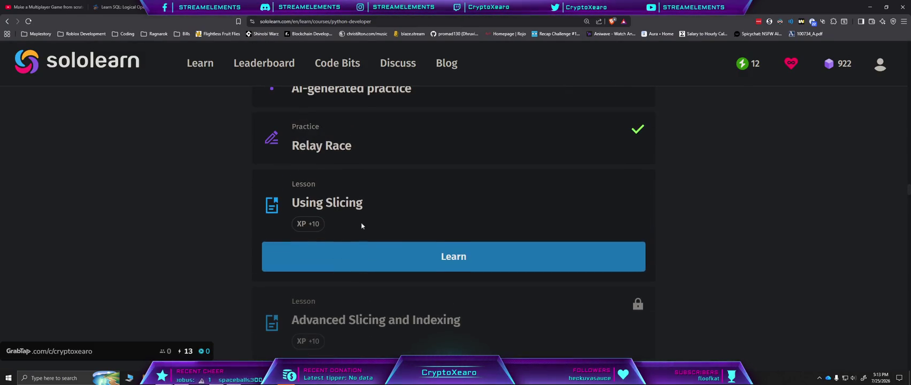
{"action": "left_click", "coordinate": [383, 259]}
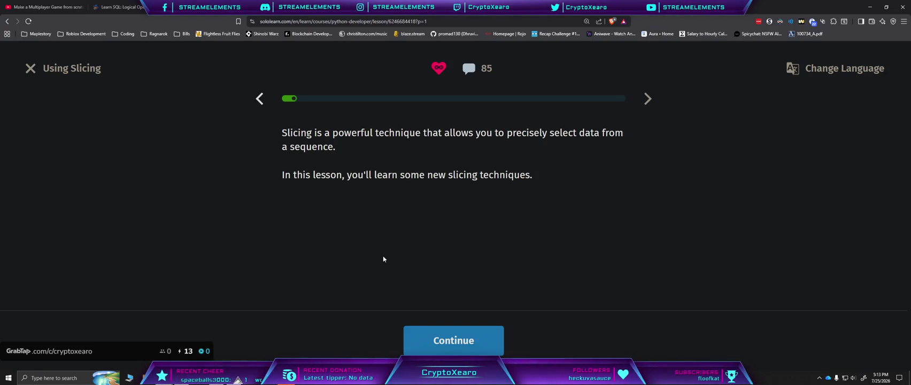
Step: Advance from the Using Slicing intro to the first exercise and zoom the page out to fit
{"action": "left_click", "coordinate": [466, 340]}
{"action": "scroll", "coordinate": [594, 245], "scroll_direction": "down", "scroll_amount": 1}
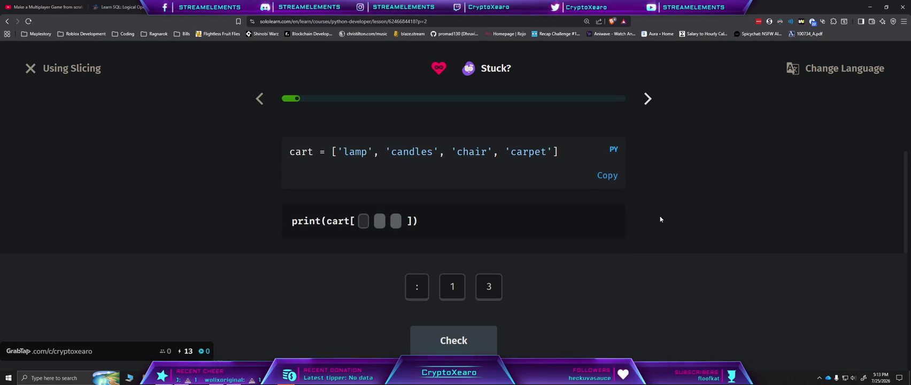
{"action": "key", "text": "ctrl+minus"}
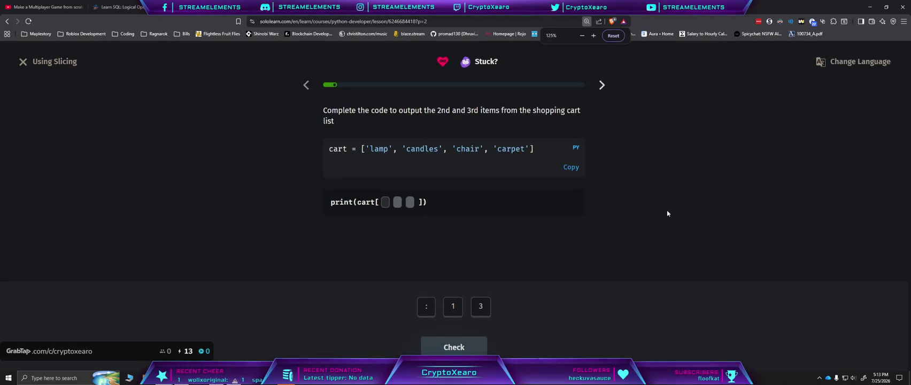
{"action": "key", "text": "ctrl+plus"}
{"action": "key", "text": "ctrl+minus"}
{"action": "key", "text": "ctrl+plus"}
{"action": "key", "text": "ctrl+minus"}
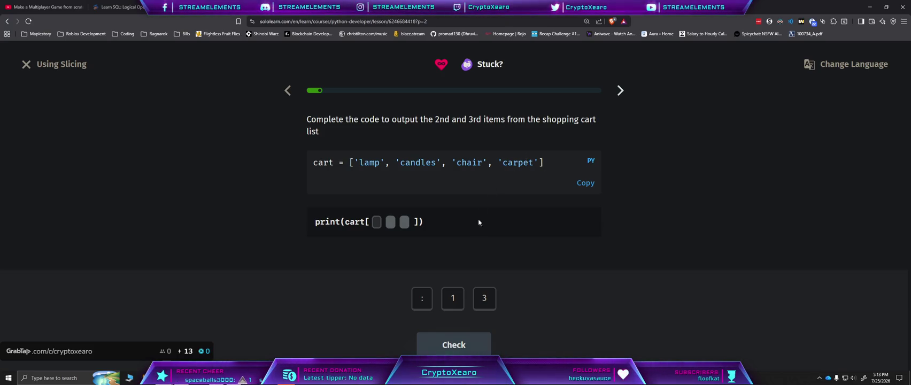
Step: Complete the cart[1:3] fill-in exercise and move on
{"action": "left_click", "coordinate": [453, 298]}
{"action": "left_click", "coordinate": [422, 298]}
{"action": "left_click", "coordinate": [484, 299]}
{"action": "left_click", "coordinate": [468, 342]}
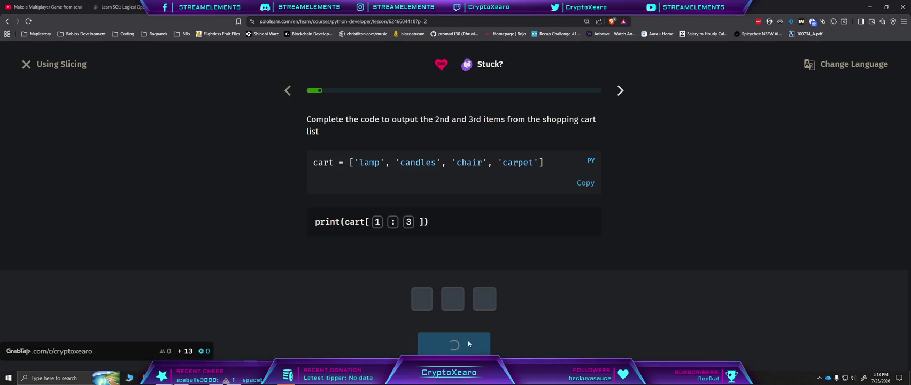
{"action": "left_click", "coordinate": [473, 338]}
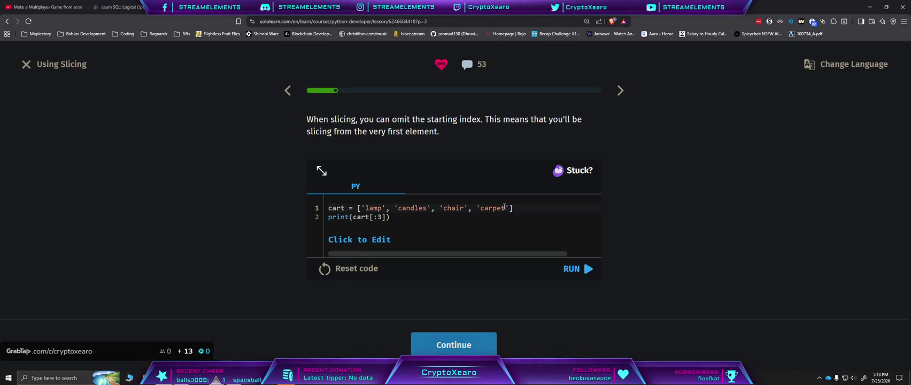
Step: Run the cart[:3] example and answer ['lamp', 'candles'] for the [:2] output quiz
{"action": "left_click", "coordinate": [573, 269]}
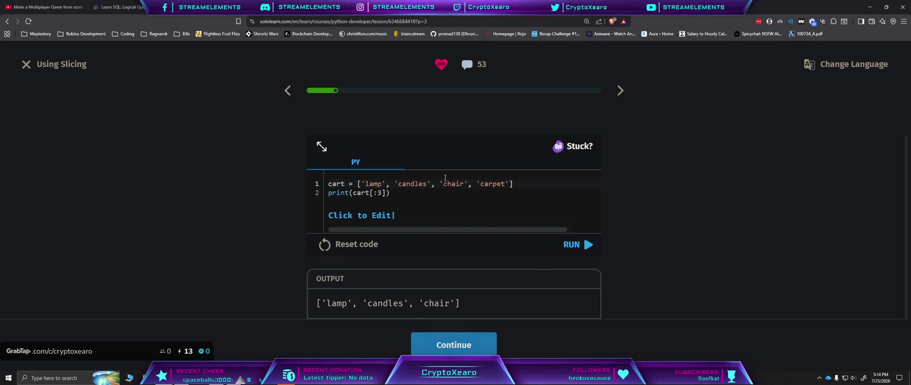
{"action": "left_click", "coordinate": [464, 345]}
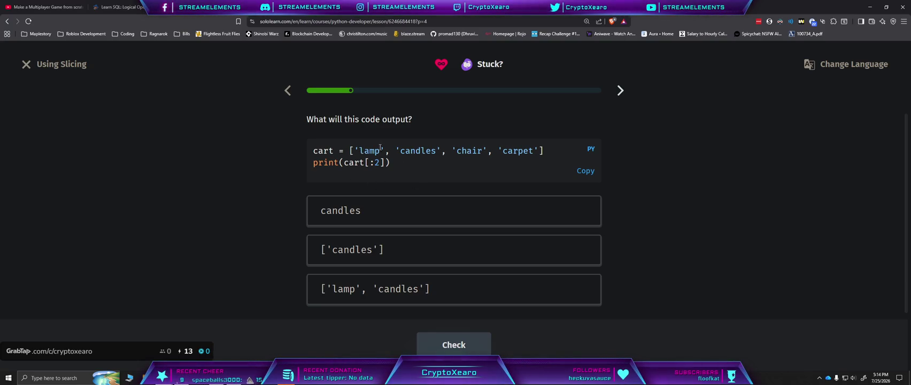
{"action": "left_click", "coordinate": [369, 289]}
{"action": "left_click", "coordinate": [450, 343]}
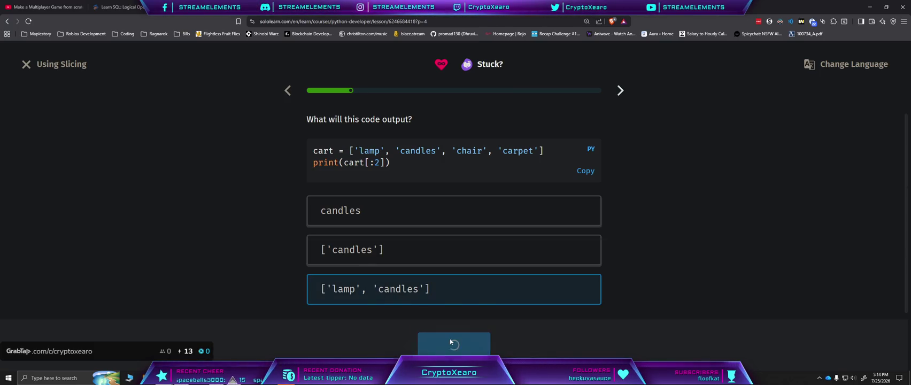
{"action": "left_click", "coordinate": [460, 343]}
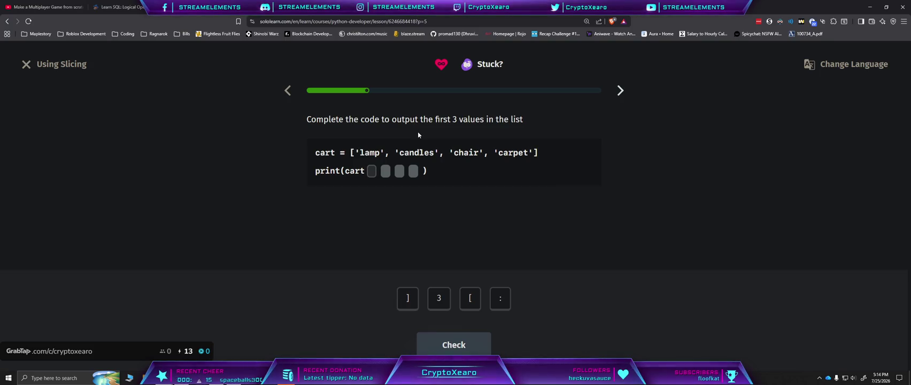
Step: Place the cart[:3] tiles in the wrong order, then return them all to the bank
{"action": "left_click", "coordinate": [496, 303]}
{"action": "left_click", "coordinate": [471, 303]}
{"action": "left_click", "coordinate": [439, 303]}
{"action": "left_click", "coordinate": [407, 301]}
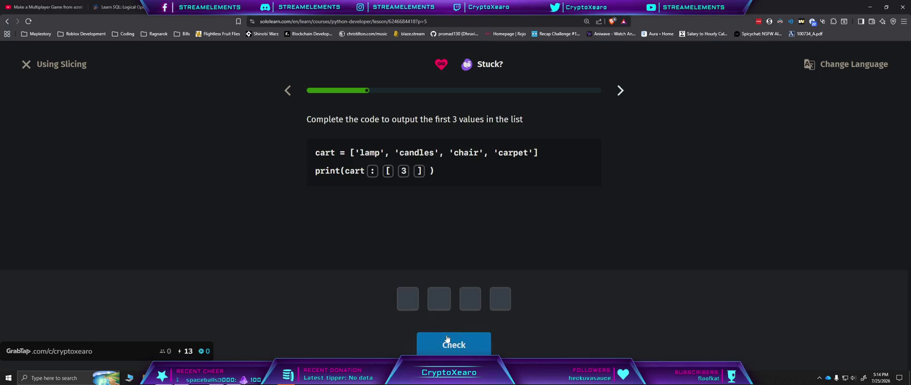
{"action": "left_click", "coordinate": [387, 172]}
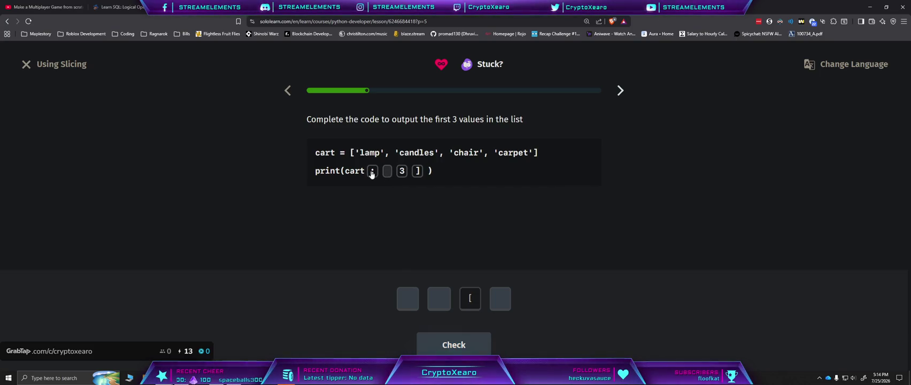
{"action": "left_click", "coordinate": [373, 171]}
{"action": "left_click", "coordinate": [401, 171]}
{"action": "left_click", "coordinate": [417, 171]}
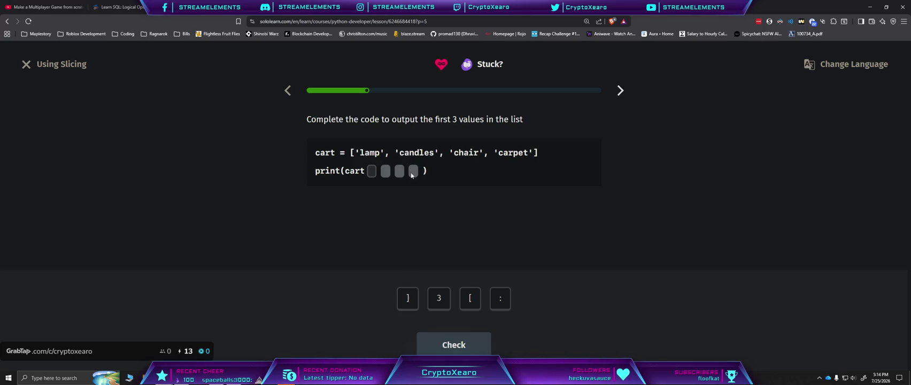
Step: Rebuild cart[:3] from bracket, colon, 3 and closing bracket tiles and check it
{"action": "left_click", "coordinate": [470, 298]}
{"action": "left_click", "coordinate": [500, 298]}
{"action": "left_click", "coordinate": [439, 300]}
{"action": "left_click", "coordinate": [408, 298]}
{"action": "left_click", "coordinate": [454, 345]}
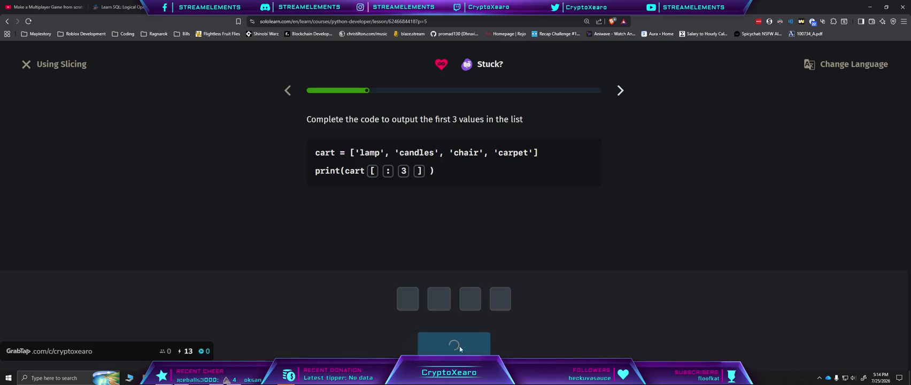
{"action": "left_click", "coordinate": [461, 349]}
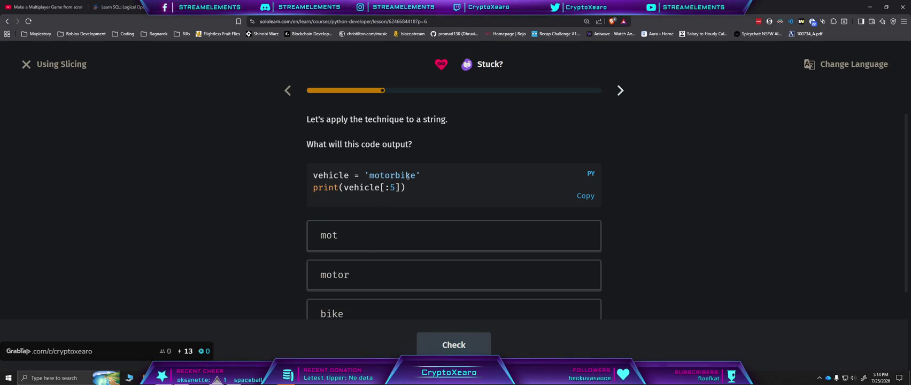
Step: Answer 'motor' for the vehicle[:5] output question and continue
{"action": "scroll", "coordinate": [358, 242], "scroll_direction": "down", "scroll_amount": 1}
{"action": "left_click", "coordinate": [355, 244]}
{"action": "left_click", "coordinate": [454, 345]}
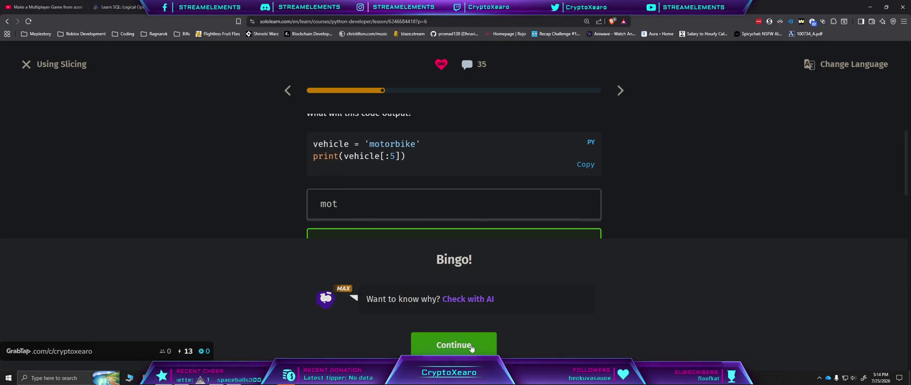
{"action": "left_click", "coordinate": [454, 345]}
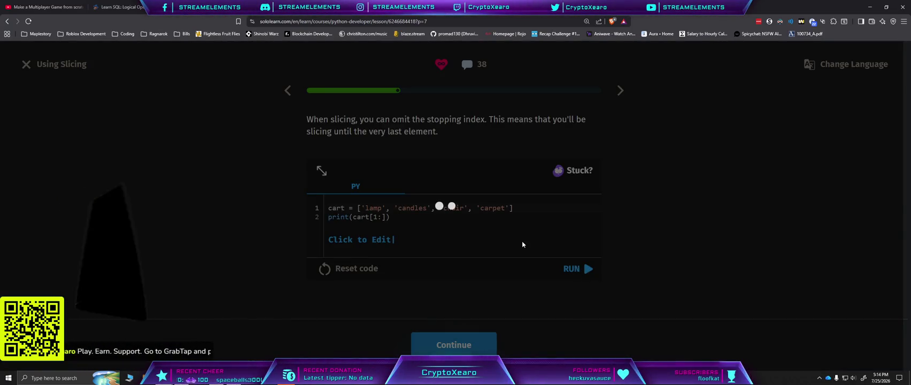
Step: Run the cart[1:] example and answer ['chair', 'carpet'] for the output quiz
{"action": "key", "text": "ctrl+Return"}
{"action": "key", "text": "Return"}
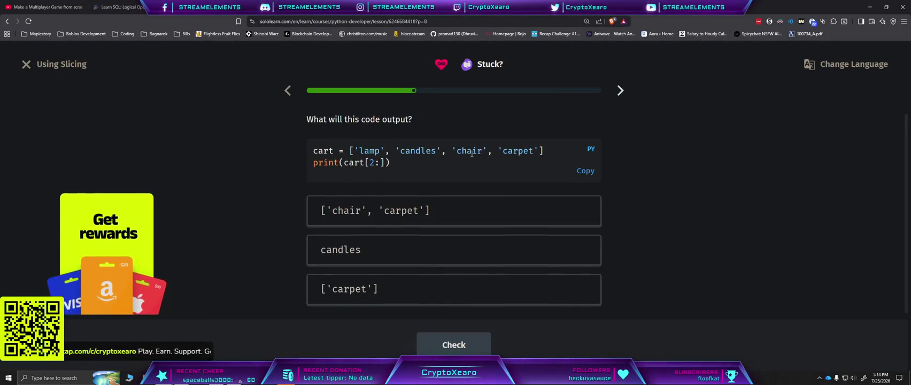
{"action": "left_click", "coordinate": [482, 211]}
{"action": "left_click", "coordinate": [445, 345]}
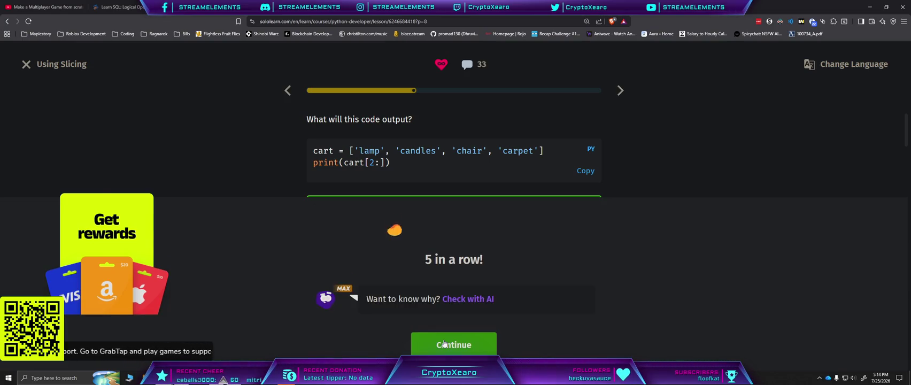
{"action": "left_click", "coordinate": [445, 345]}
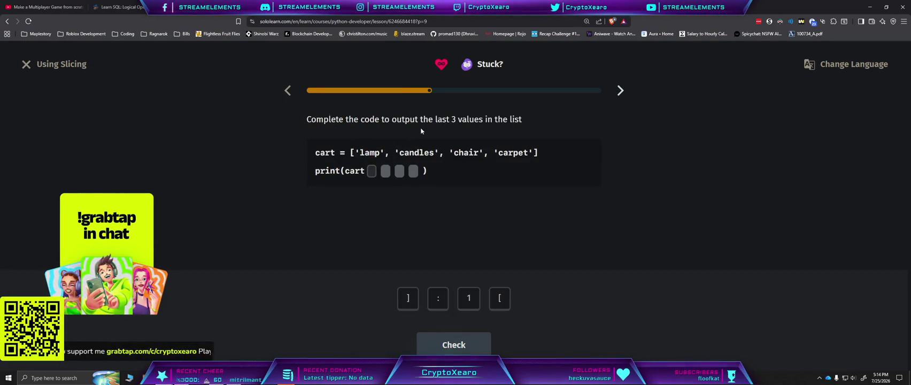
Step: Build cart[1:] from the bracket, 1, colon and closing bracket tiles and check it
{"action": "left_click", "coordinate": [499, 299]}
{"action": "left_click", "coordinate": [468, 298]}
{"action": "left_click", "coordinate": [438, 299]}
{"action": "left_click", "coordinate": [409, 299]}
{"action": "left_click", "coordinate": [472, 352]}
{"action": "left_click", "coordinate": [472, 352]}
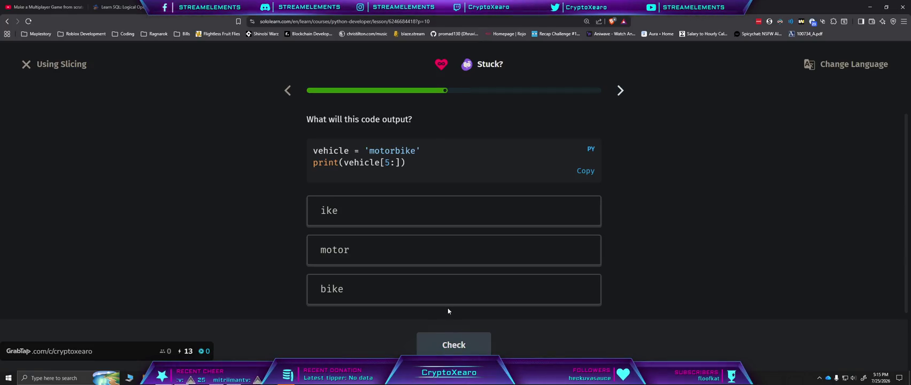
Step: Answer 'bike' and then 'motorbike' for the next two output questions
{"action": "left_click", "coordinate": [362, 299]}
{"action": "left_click", "coordinate": [448, 347]}
{"action": "left_click", "coordinate": [448, 337]}
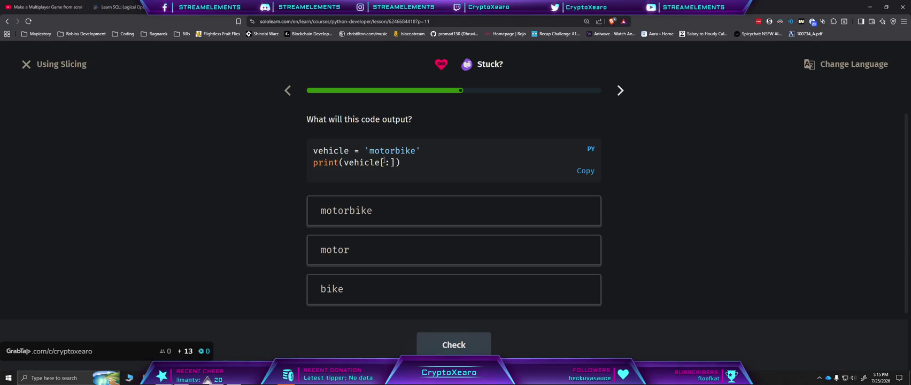
{"action": "left_click", "coordinate": [440, 211]}
{"action": "left_click", "coordinate": [453, 345]}
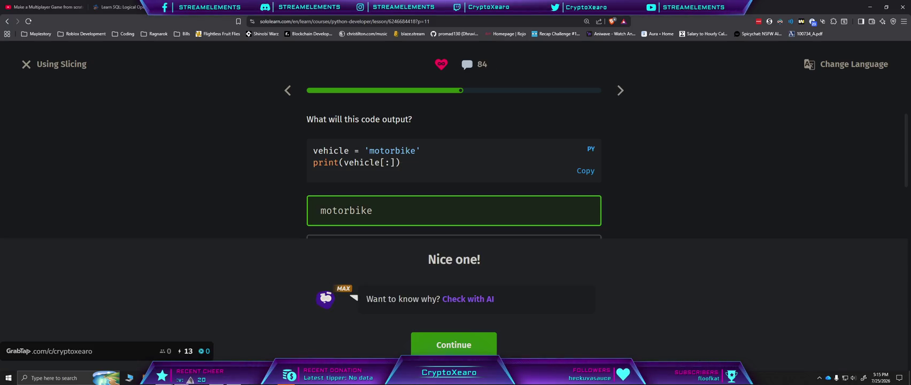
{"action": "left_click", "coordinate": [454, 345]}
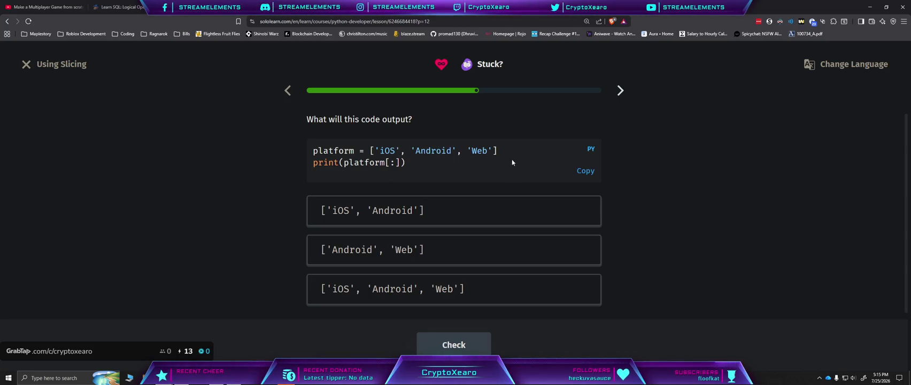
Step: Pick the full three-platform list, then answer 2 for the number of values
{"action": "left_click", "coordinate": [416, 298]}
{"action": "left_click", "coordinate": [453, 346]}
{"action": "left_click", "coordinate": [453, 348]}
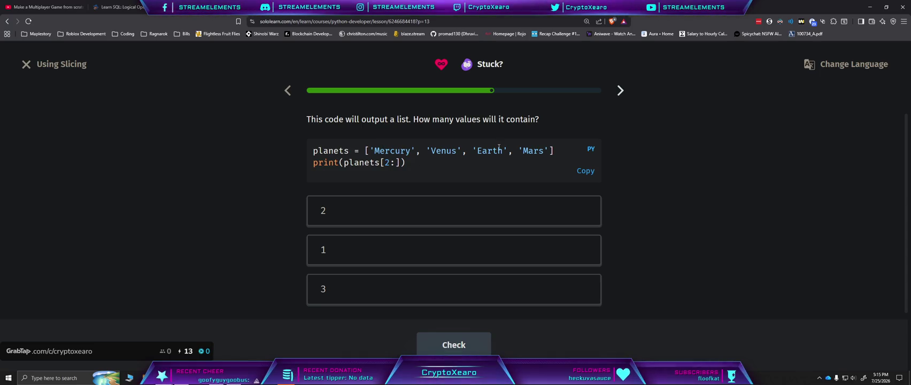
{"action": "left_click", "coordinate": [406, 211]}
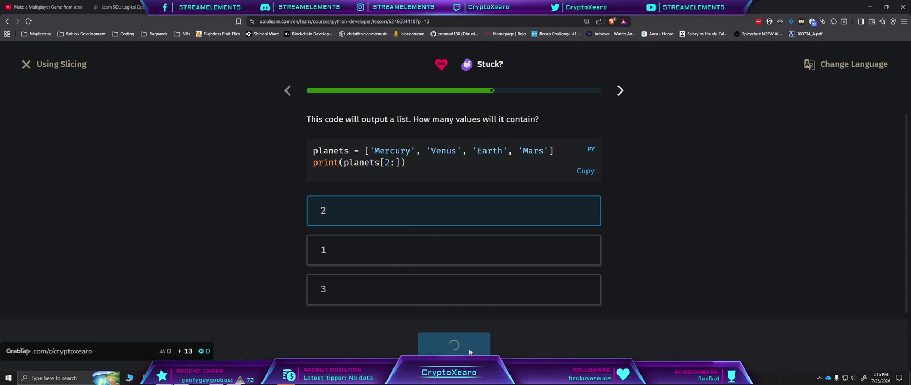
{"action": "left_click", "coordinate": [469, 347]}
{"action": "left_click", "coordinate": [470, 342]}
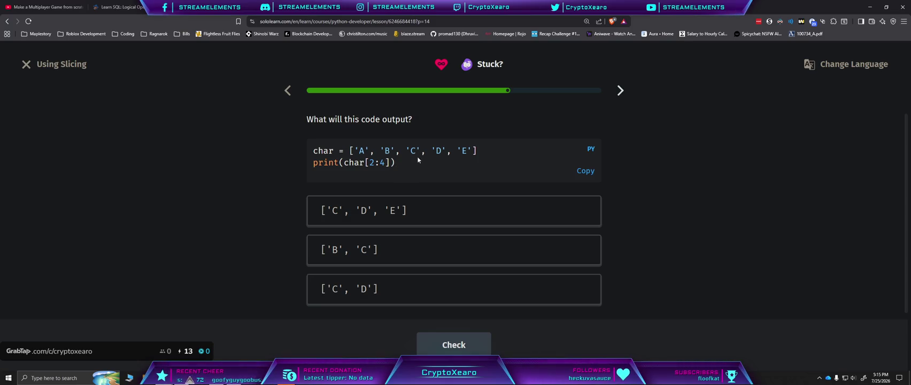
Step: Answer ['C', 'D'], then order planets[:3] as Mercury, Venus, Earth and submit
{"action": "left_click", "coordinate": [380, 291]}
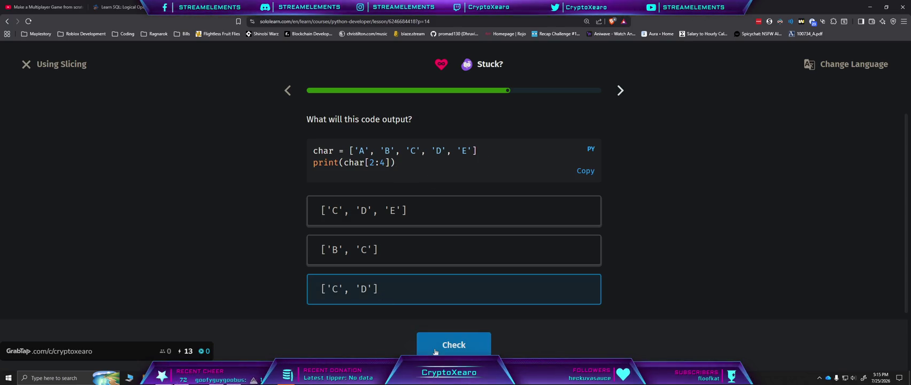
{"action": "left_click", "coordinate": [441, 351]}
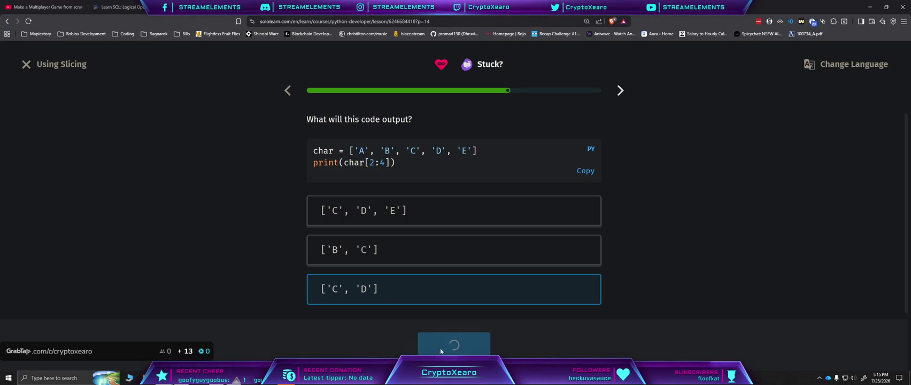
{"action": "left_click", "coordinate": [441, 351]}
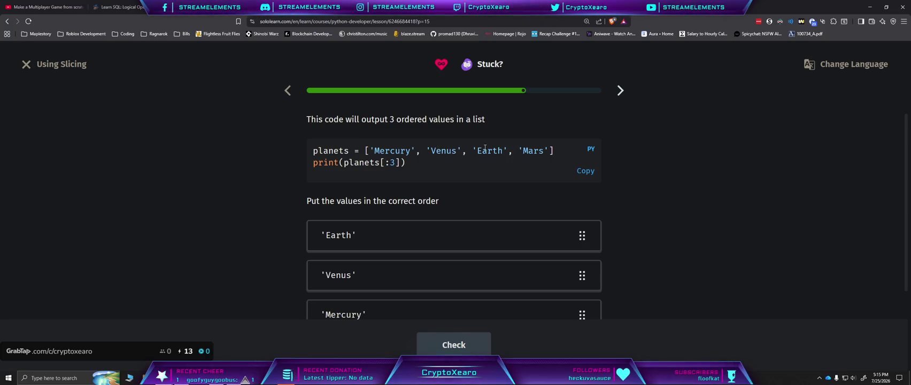
{"action": "scroll", "coordinate": [444, 242], "scroll_direction": "down", "scroll_amount": 1}
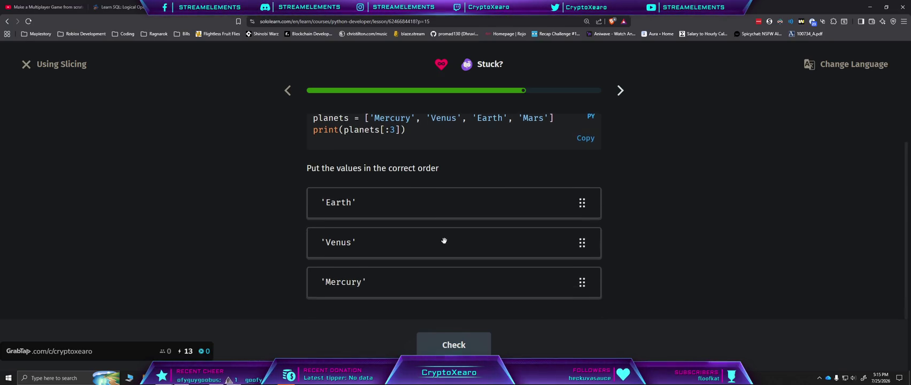
{"action": "mouse_move", "coordinate": [471, 269]}
{"action": "left_mouse_down"}
{"action": "mouse_move", "coordinate": [468, 201]}
{"action": "mouse_move", "coordinate": [458, 243]}
{"action": "left_mouse_up"}
{"action": "left_click", "coordinate": [453, 343]}
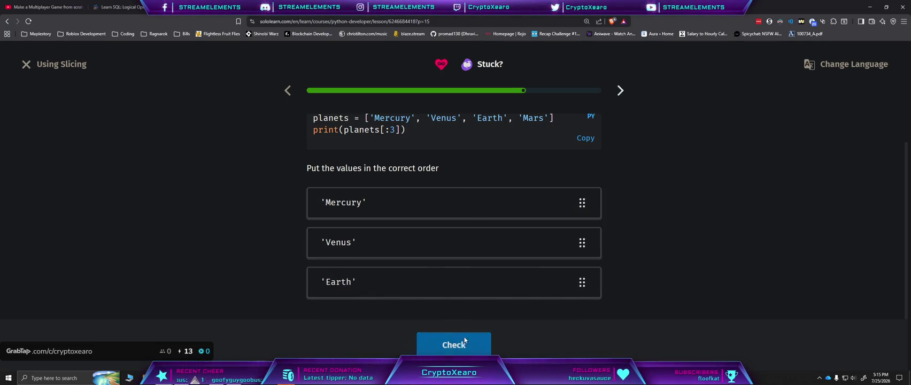
{"action": "left_click", "coordinate": [453, 343]}
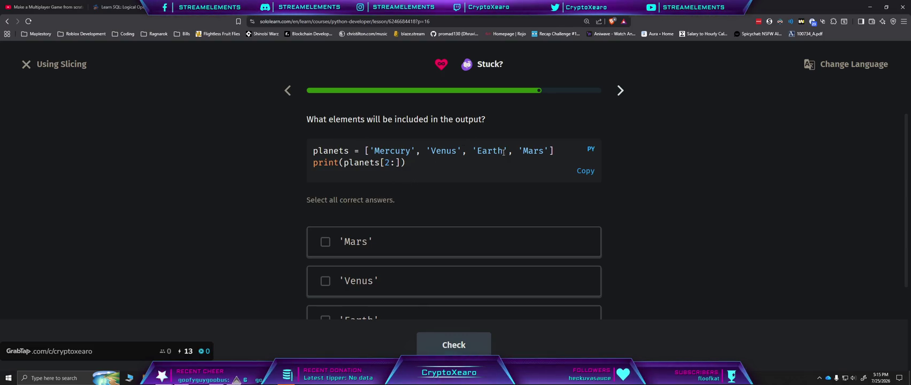
Step: Select Earth and Mars as the planets included in the output
{"action": "scroll", "coordinate": [397, 248], "scroll_direction": "down", "scroll_amount": 1}
{"action": "left_click", "coordinate": [374, 282]}
{"action": "left_click", "coordinate": [372, 208]}
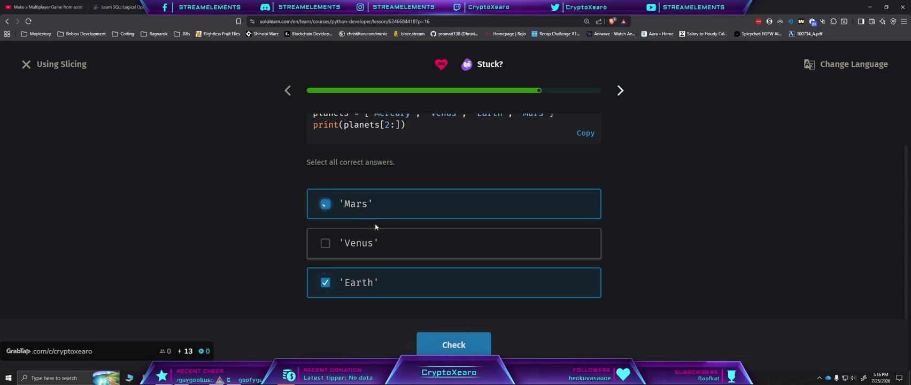
{"action": "left_click", "coordinate": [470, 342]}
{"action": "left_click", "coordinate": [474, 345]}
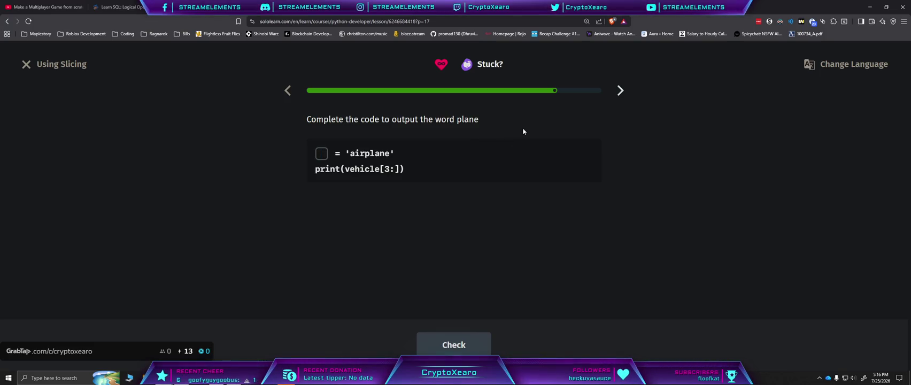
Step: Fill the airplane exercise blank with 'vehicle' and get it checked correct
{"action": "type", "text": "vehiu"}
{"action": "key", "text": "BackSpace"}
{"action": "type", "text": "cle"}
{"action": "left_click", "coordinate": [453, 345]}
{"action": "left_click", "coordinate": [458, 348]}
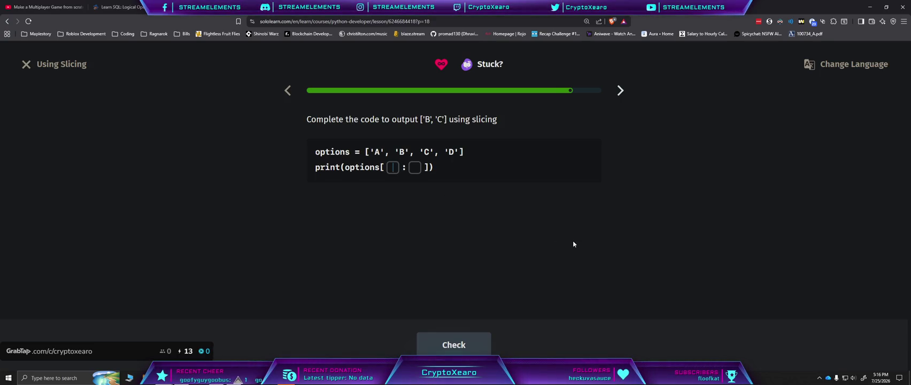
Step: Complete the slice as options[1:3] to output ['B', 'C']
{"action": "type", "text": "1"}
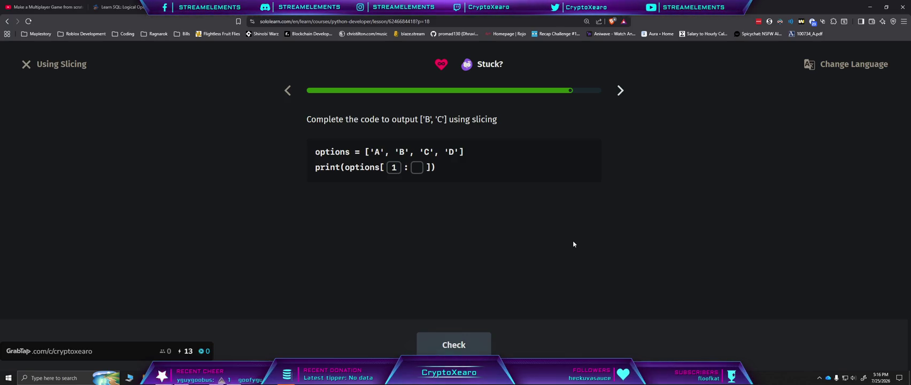
{"action": "type", "text": ":3"}
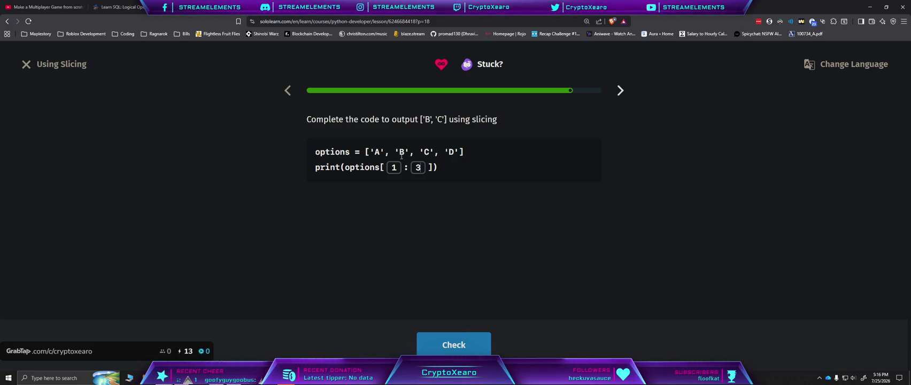
{"action": "left_click", "coordinate": [474, 337]}
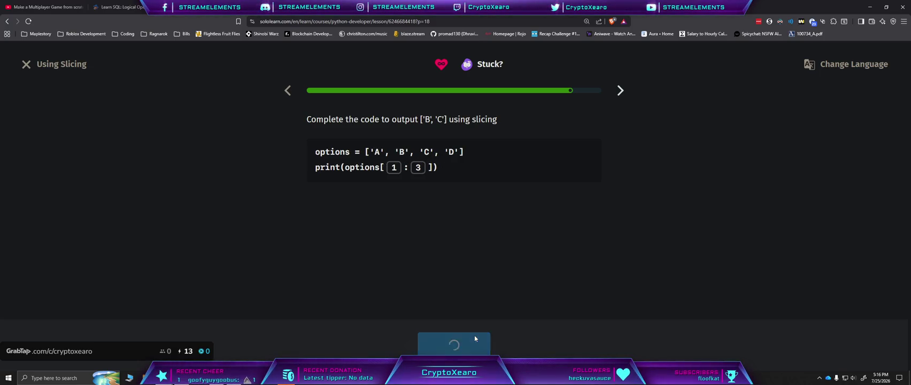
{"action": "left_click", "coordinate": [472, 348]}
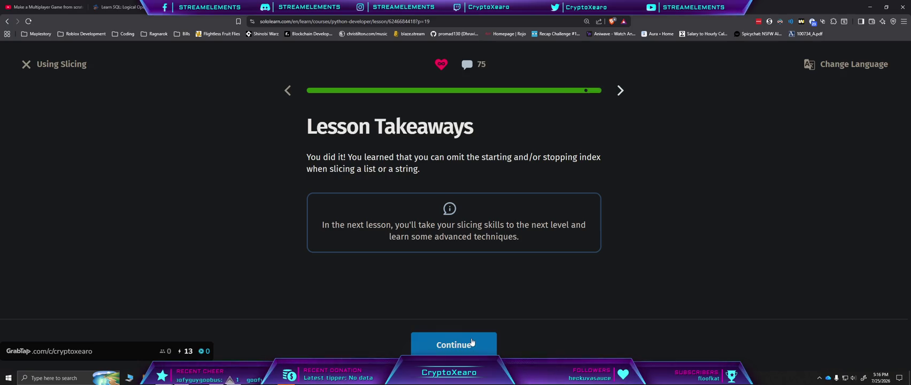
Step: Finish Using Slicing for +10 XP and +5 gems, then start Advanced Slicing and Indexing
{"action": "left_click", "coordinate": [472, 344]}
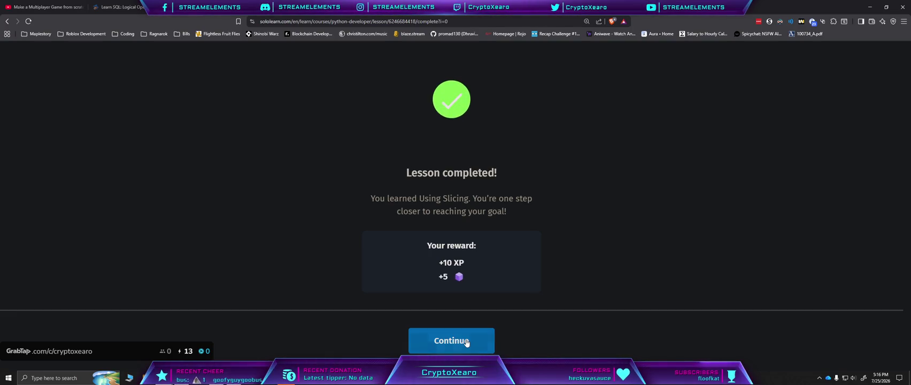
{"action": "left_click", "coordinate": [467, 343]}
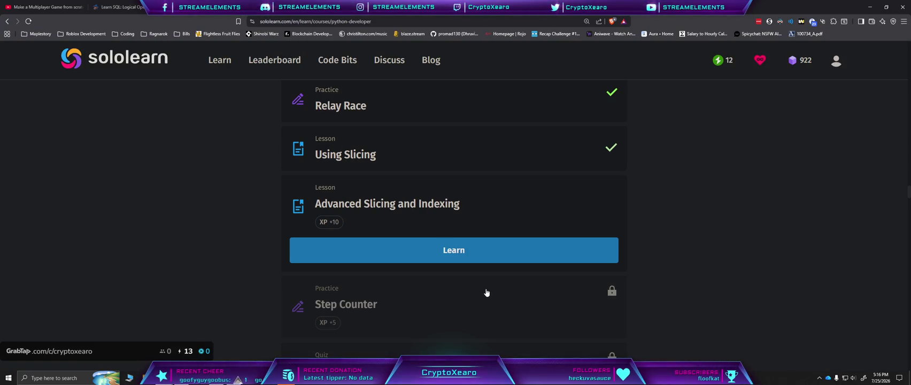
{"action": "scroll", "coordinate": [537, 287], "scroll_direction": "down", "scroll_amount": 2}
{"action": "scroll", "coordinate": [537, 287], "scroll_direction": "up", "scroll_amount": 3}
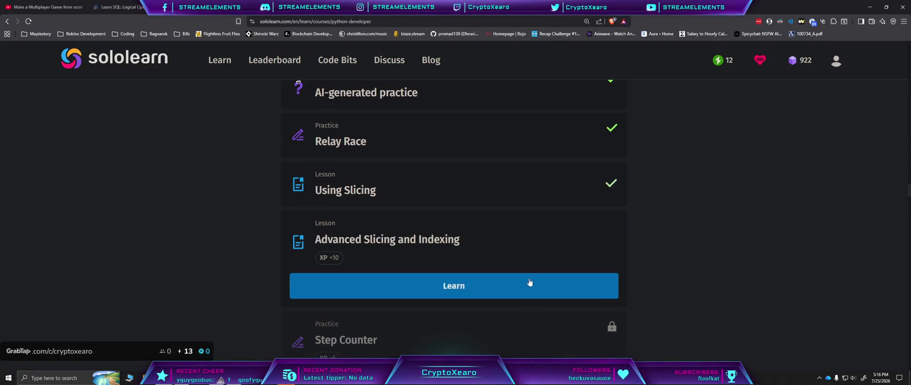
{"action": "left_click", "coordinate": [529, 284]}
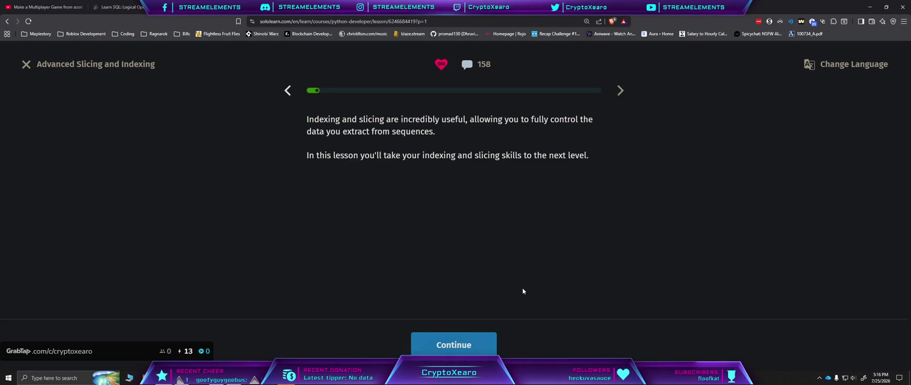
Step: Get past the lesson introduction and answer the index question with 1
{"action": "left_click", "coordinate": [478, 345]}
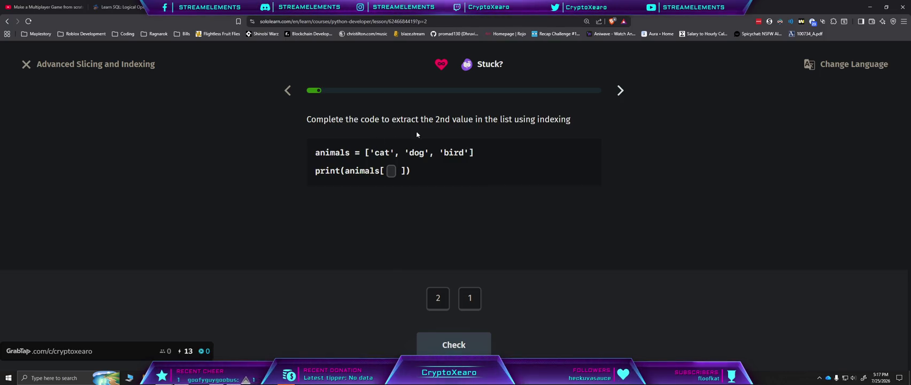
{"action": "left_click", "coordinate": [477, 303]}
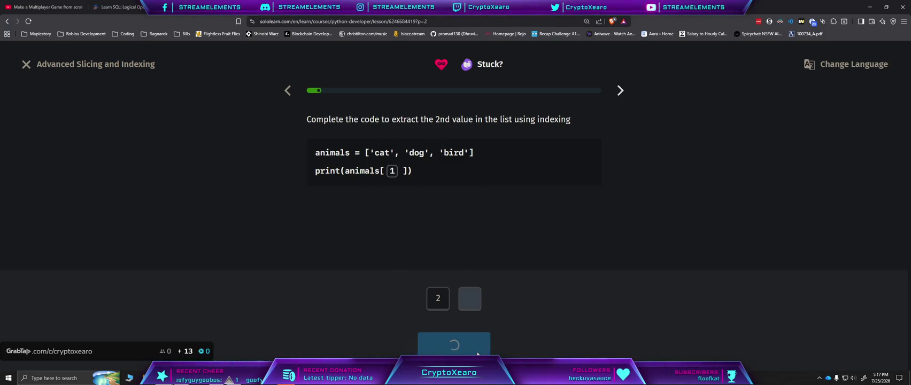
{"action": "left_click", "coordinate": [469, 338]}
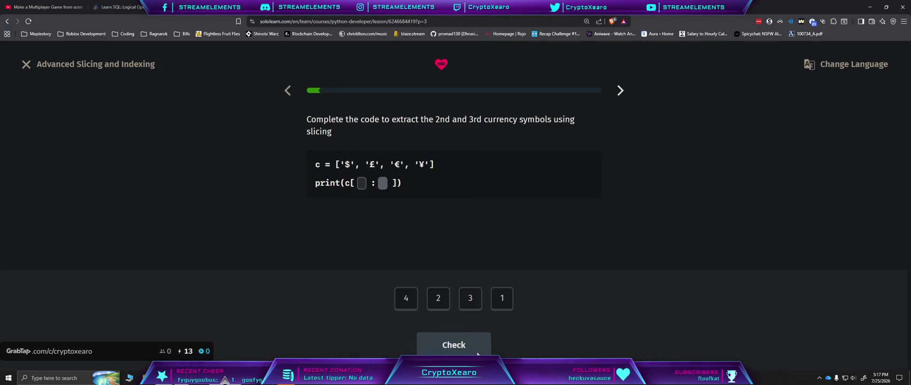
Step: Slice the currency list with [1:3]
{"action": "left_click", "coordinate": [503, 302]}
{"action": "left_click", "coordinate": [471, 299]}
{"action": "left_click", "coordinate": [457, 345]}
{"action": "left_click", "coordinate": [462, 348]}
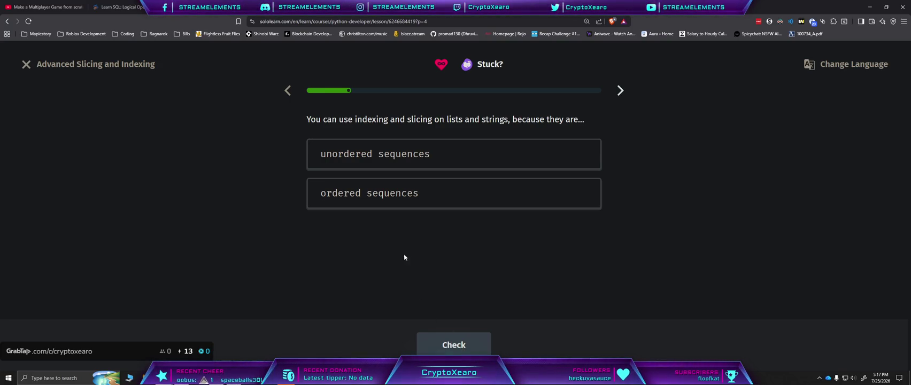
Step: Answer that sequences are ordered
{"action": "left_click", "coordinate": [397, 198]}
{"action": "left_click", "coordinate": [455, 348]}
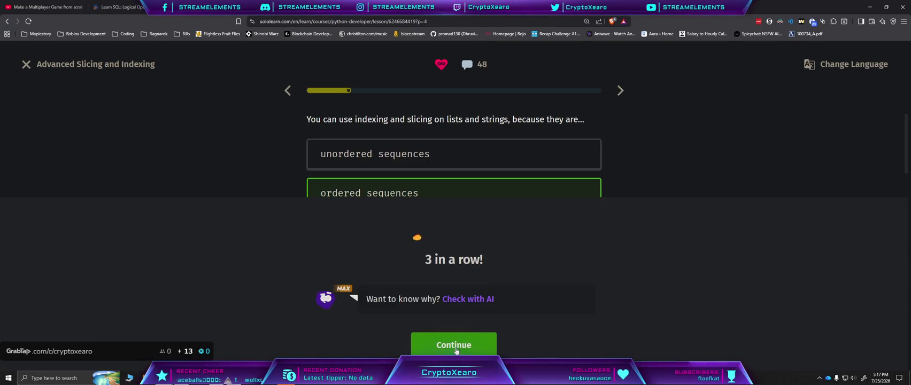
{"action": "left_click", "coordinate": [456, 349]}
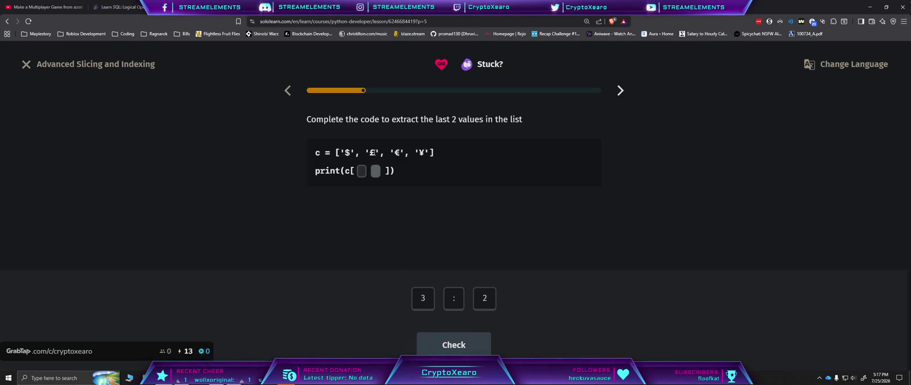
Step: Slice the last two values with [2:] and the first three with [:3]
{"action": "left_click", "coordinate": [485, 298]}
{"action": "left_click", "coordinate": [454, 298]}
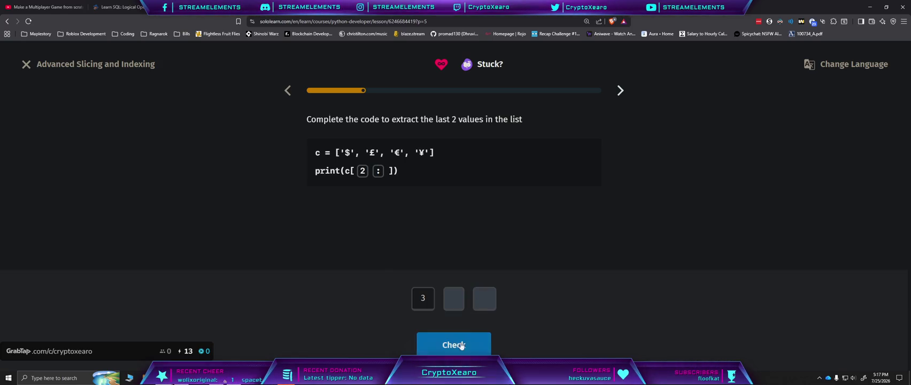
{"action": "left_click", "coordinate": [461, 345]}
{"action": "left_click", "coordinate": [462, 342]}
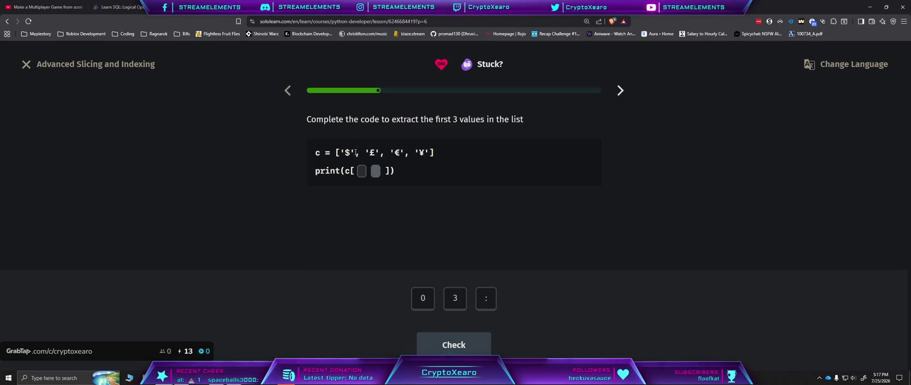
{"action": "left_click", "coordinate": [486, 298]}
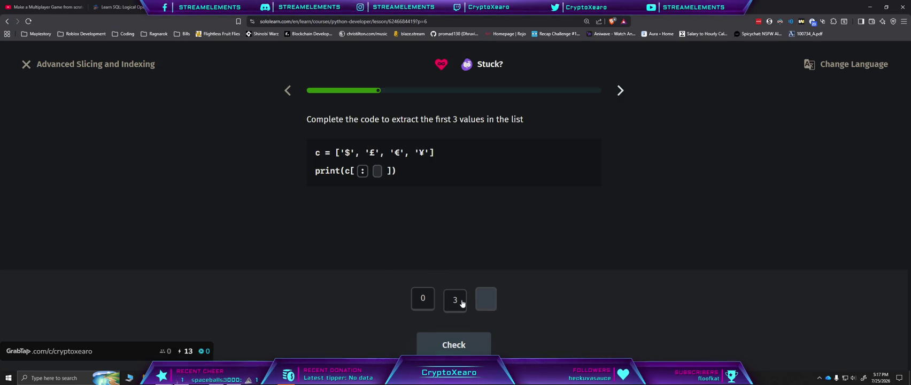
{"action": "left_click", "coordinate": [455, 299]}
{"action": "left_click", "coordinate": [454, 345]}
{"action": "left_click", "coordinate": [455, 345]}
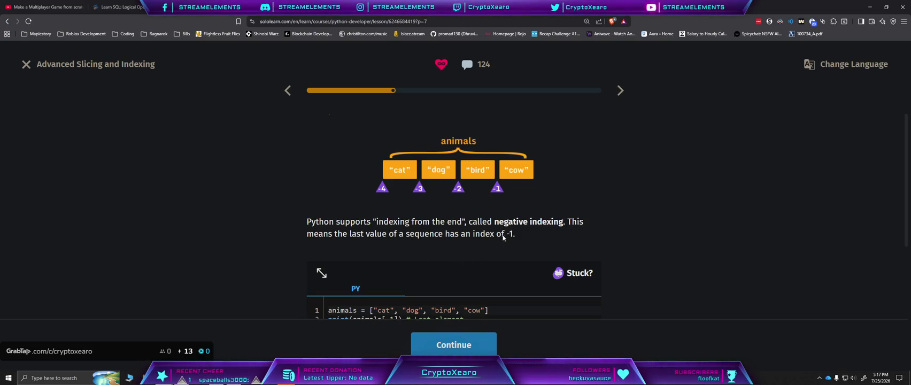
Step: Run the negative indexing example to print cow, bird and the sliced lists
{"action": "scroll", "coordinate": [527, 238], "scroll_direction": "down", "scroll_amount": 2}
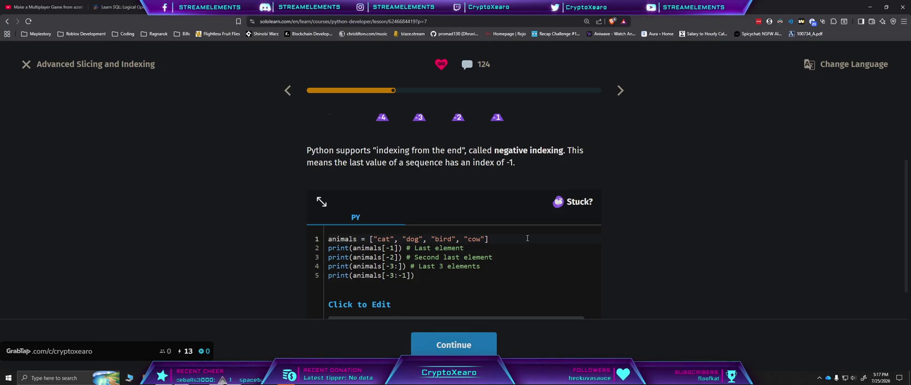
{"action": "scroll", "coordinate": [526, 238], "scroll_direction": "down", "scroll_amount": 1}
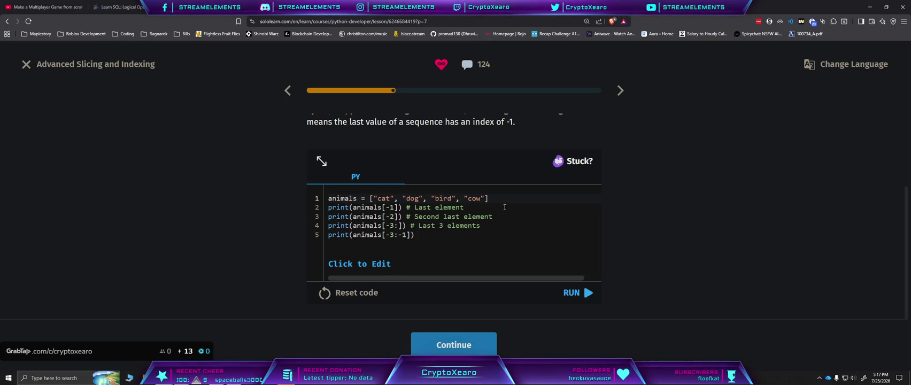
{"action": "left_click", "coordinate": [573, 292]}
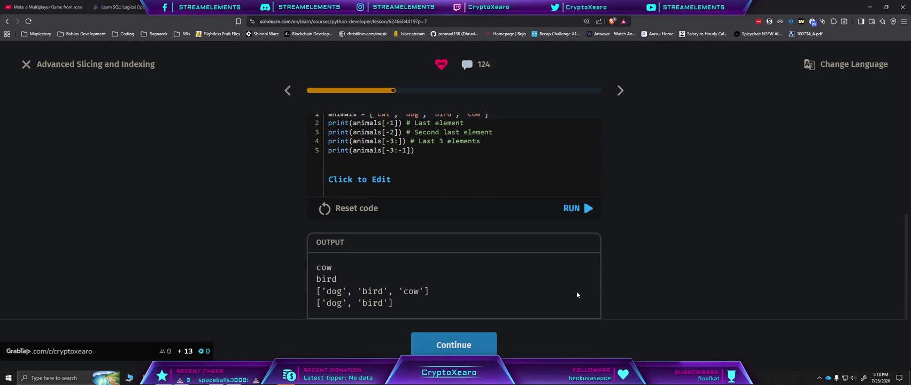
{"action": "scroll", "coordinate": [575, 288], "scroll_direction": "up", "scroll_amount": 2}
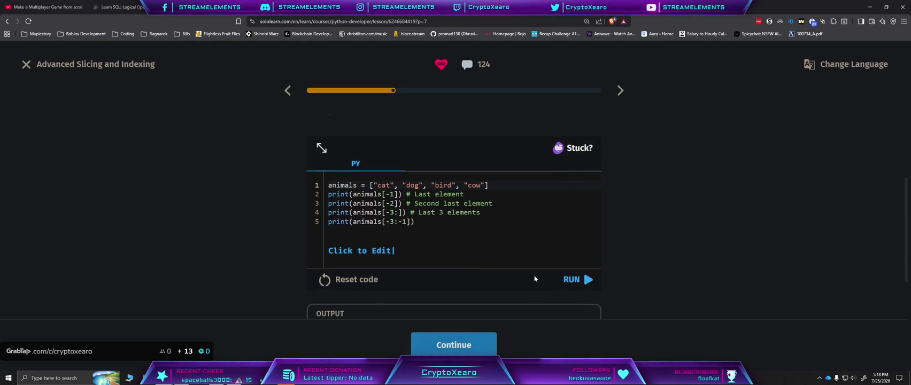
{"action": "left_click", "coordinate": [479, 337]}
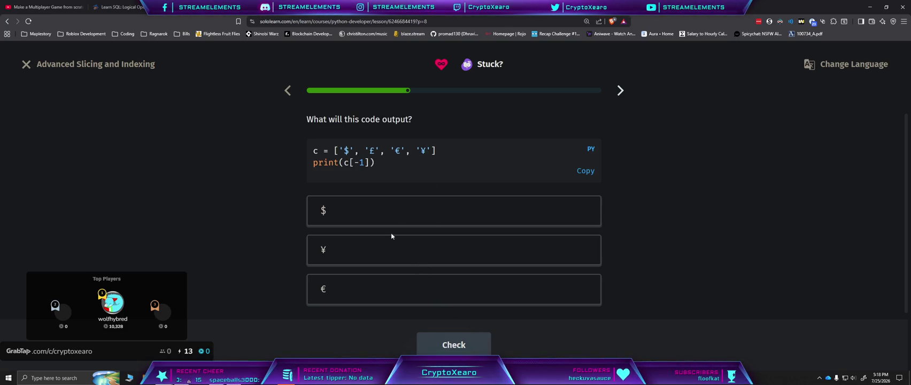
Step: Answer ¥ for print(c[-1]) and e for the motorbike question
{"action": "left_click", "coordinate": [358, 261]}
{"action": "left_click", "coordinate": [471, 353]}
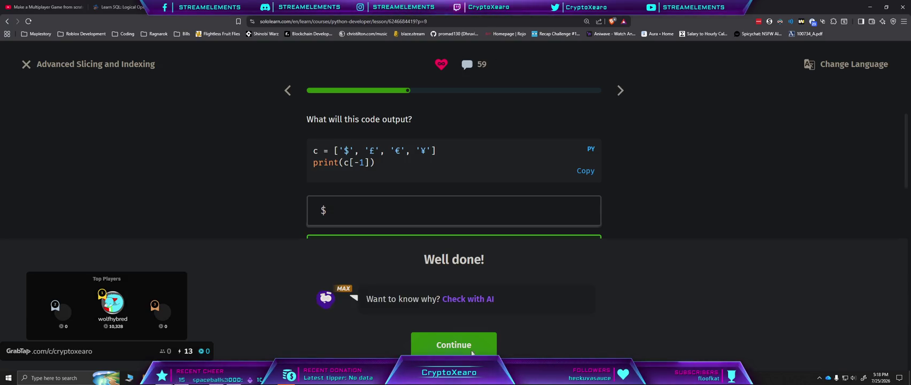
{"action": "left_click", "coordinate": [472, 353]}
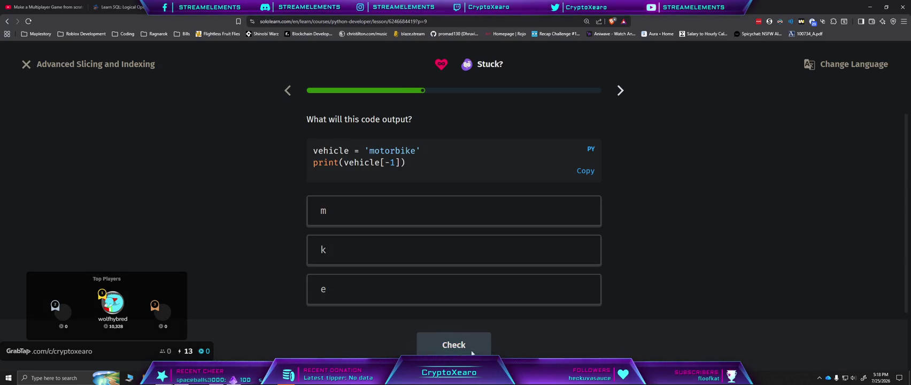
{"action": "left_click", "coordinate": [385, 289]}
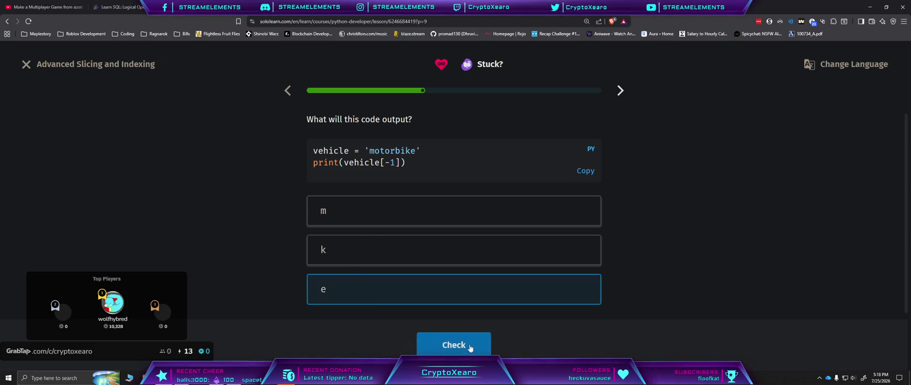
{"action": "left_click", "coordinate": [470, 349]}
{"action": "left_click", "coordinate": [455, 340]}
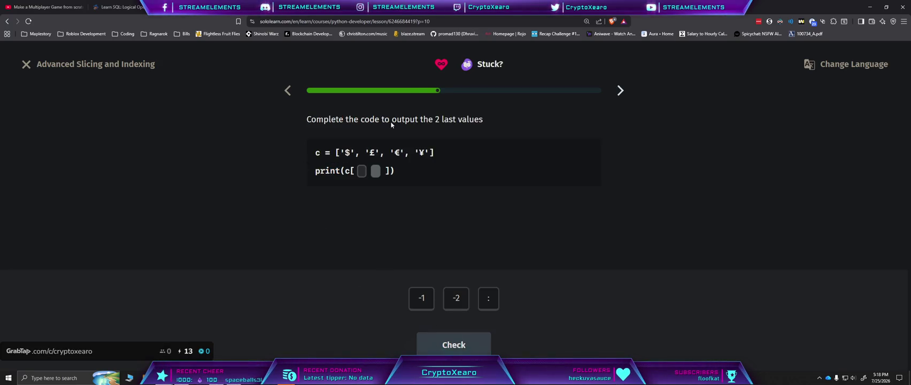
Step: Slice the last two values with [-2:]
{"action": "left_click", "coordinate": [494, 302]}
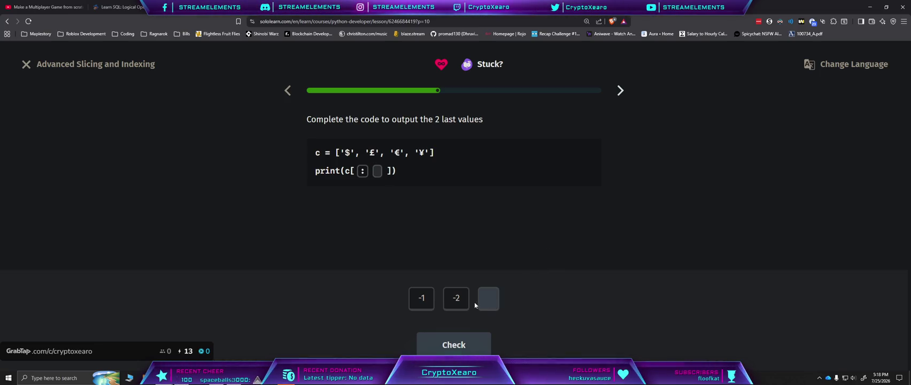
{"action": "left_click", "coordinate": [363, 172]}
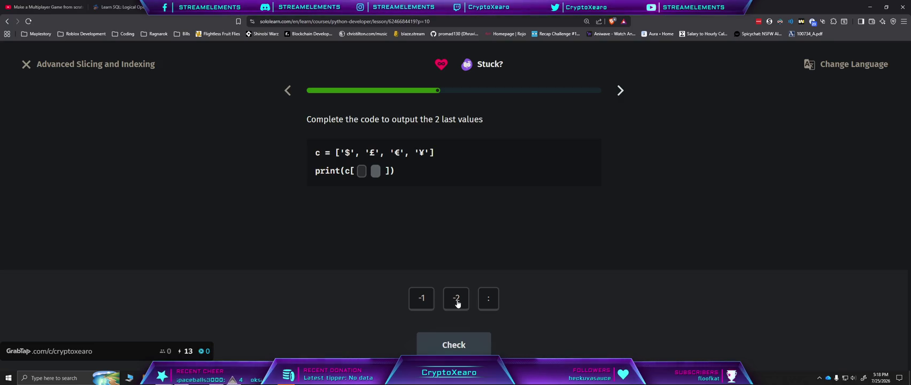
{"action": "left_click", "coordinate": [457, 303]}
{"action": "left_click", "coordinate": [488, 303]}
{"action": "left_click", "coordinate": [479, 345]}
{"action": "left_click", "coordinate": [478, 345]}
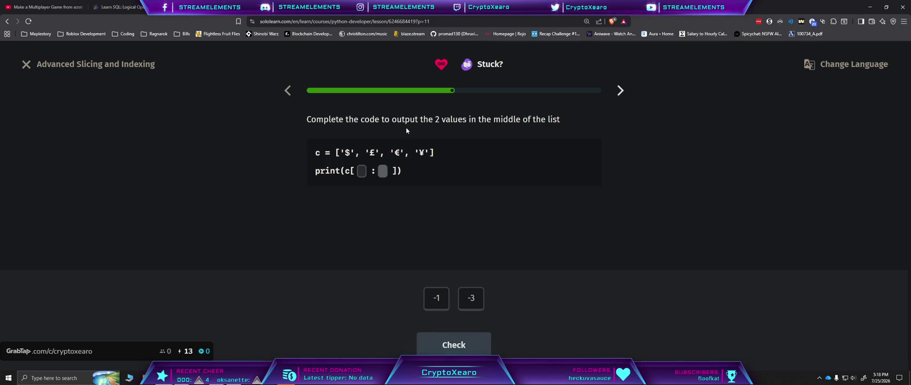
Step: Slice the middle two values with [-3:-1]
{"action": "left_click", "coordinate": [471, 303]}
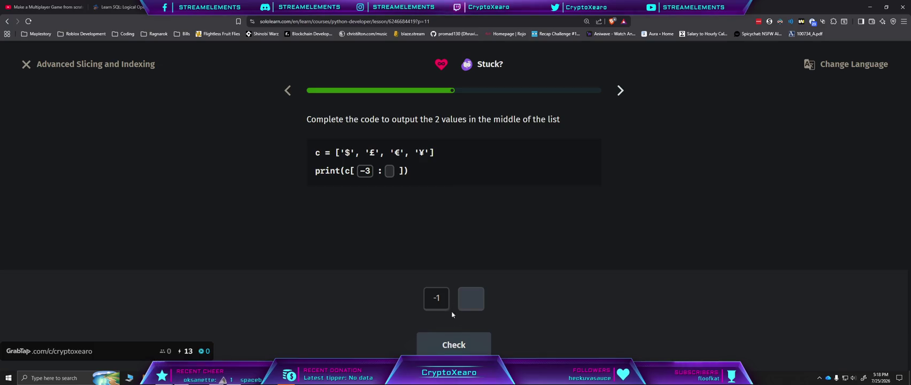
{"action": "left_click", "coordinate": [448, 303]}
{"action": "left_click", "coordinate": [460, 345]}
{"action": "left_click", "coordinate": [464, 346]}
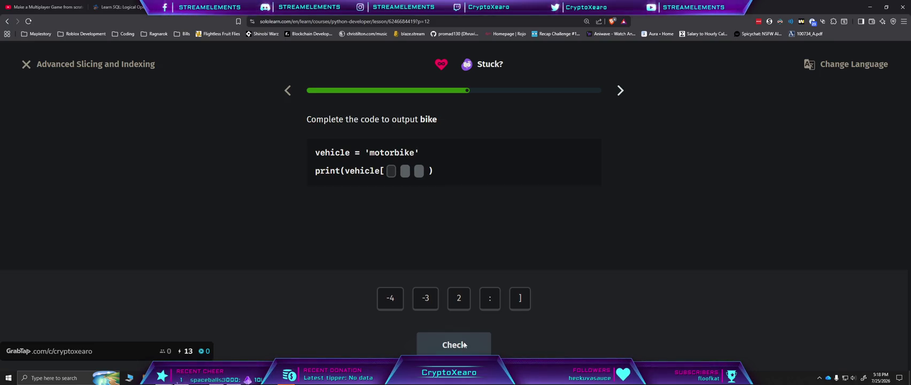
Step: Extract 'bike' from motorbike with the slice [-4:]
{"action": "left_click", "coordinate": [394, 296]}
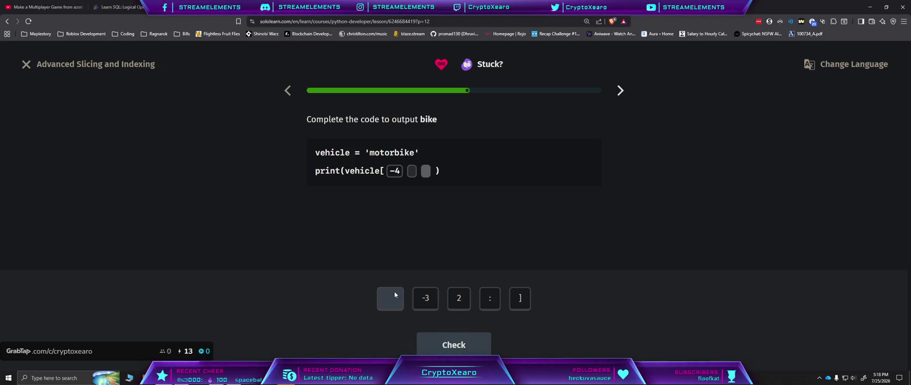
{"action": "left_click", "coordinate": [491, 299]}
{"action": "left_click", "coordinate": [520, 298]}
{"action": "left_click", "coordinate": [460, 347]}
{"action": "left_click", "coordinate": [466, 352]}
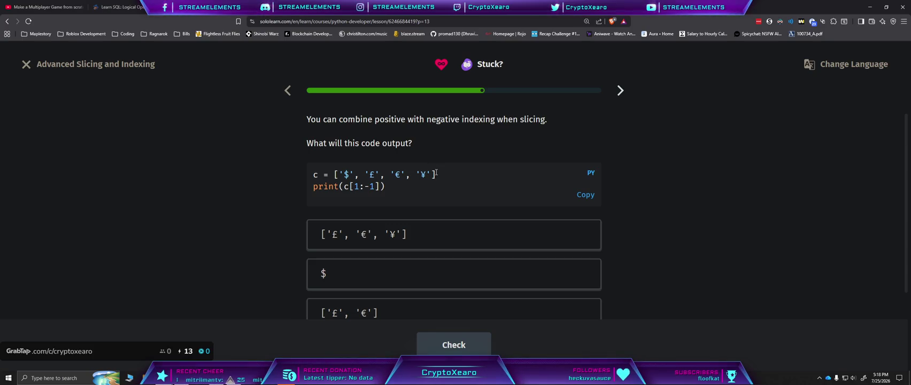
Step: Answer print(c[1:-1]) with ['£', '€'] after a wrong ['£', '€', '¥'] attempt
{"action": "scroll", "coordinate": [441, 194], "scroll_direction": "down", "scroll_amount": 1}
{"action": "scroll", "coordinate": [450, 229], "scroll_direction": "up", "scroll_amount": 1}
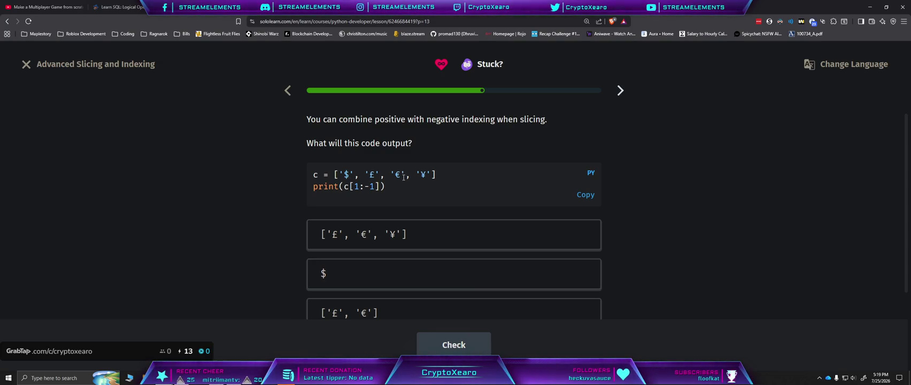
{"action": "scroll", "coordinate": [373, 267], "scroll_direction": "down", "scroll_amount": 1}
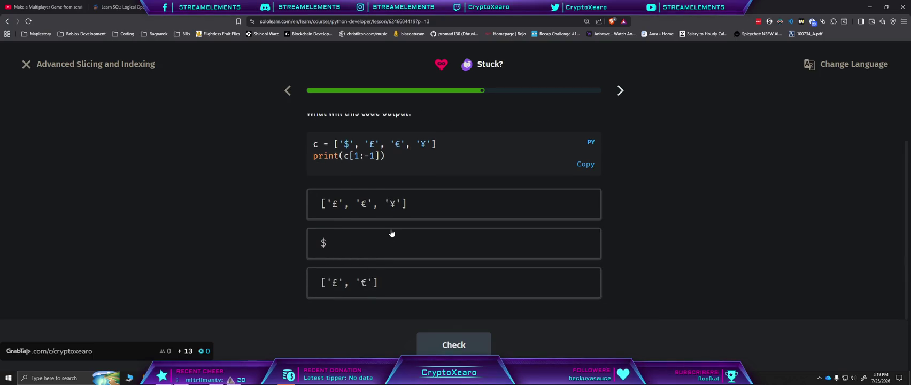
{"action": "scroll", "coordinate": [392, 234], "scroll_direction": "up", "scroll_amount": 1}
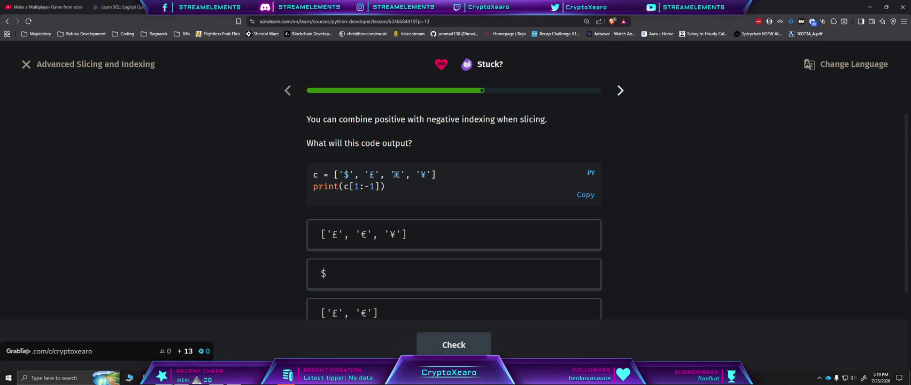
{"action": "left_click", "coordinate": [367, 235]}
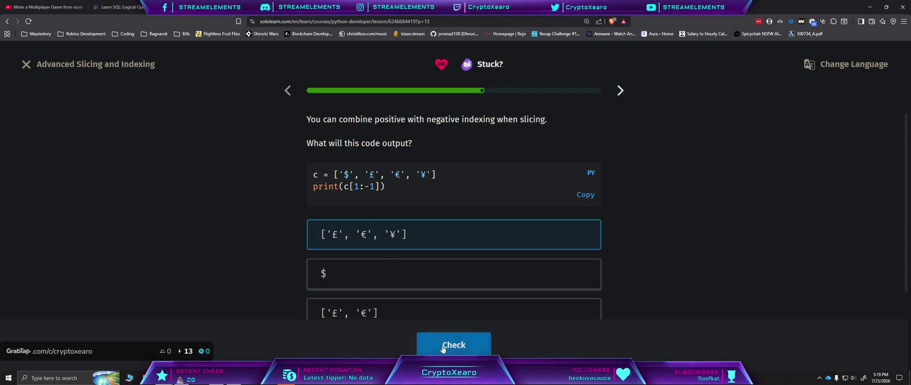
{"action": "left_click", "coordinate": [443, 347]}
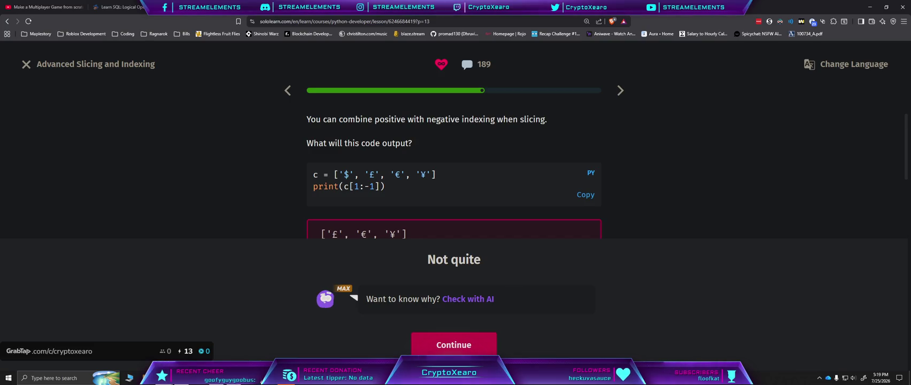
{"action": "key", "text": "Return"}
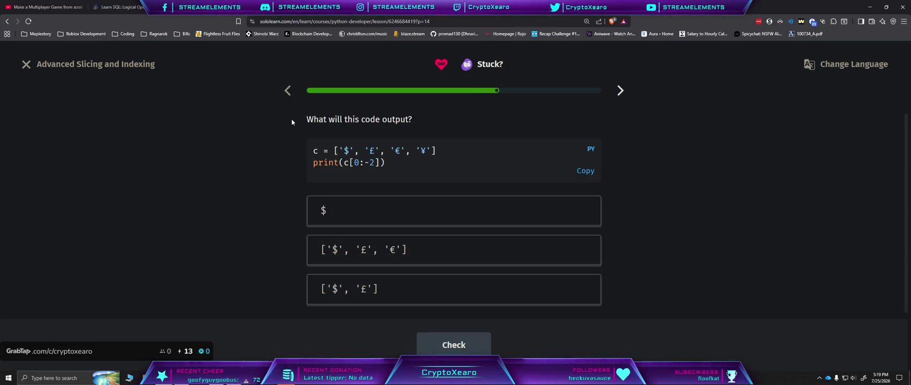
{"action": "left_click", "coordinate": [289, 91]}
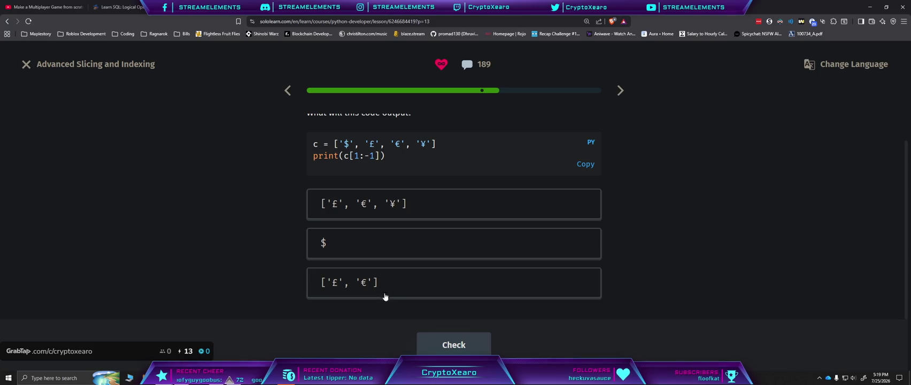
{"action": "left_click", "coordinate": [386, 297]}
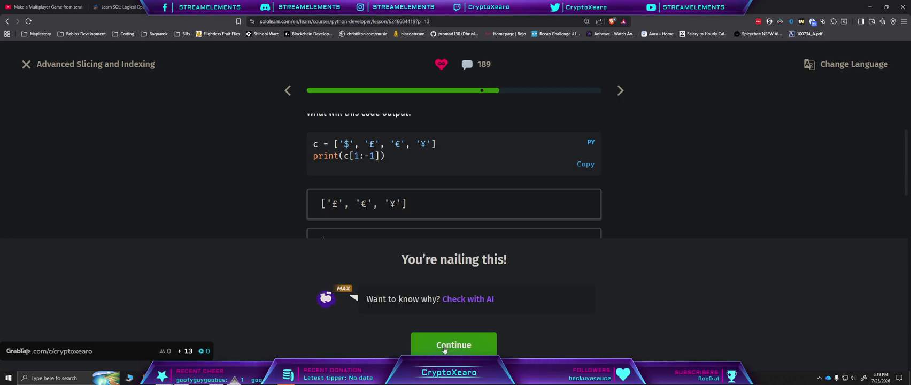
{"action": "left_click", "coordinate": [445, 349]}
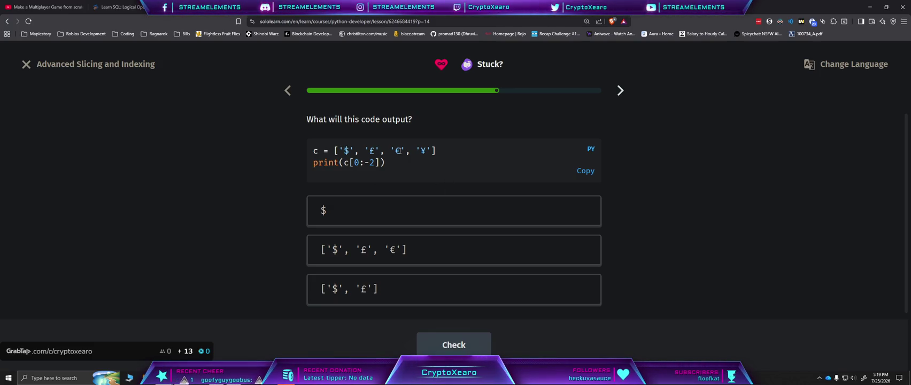
Step: Answer print(c[0:-2]) with ['$', '£']
{"action": "left_click_drag", "start_coordinate": [345, 151], "coordinate": [378, 151]}
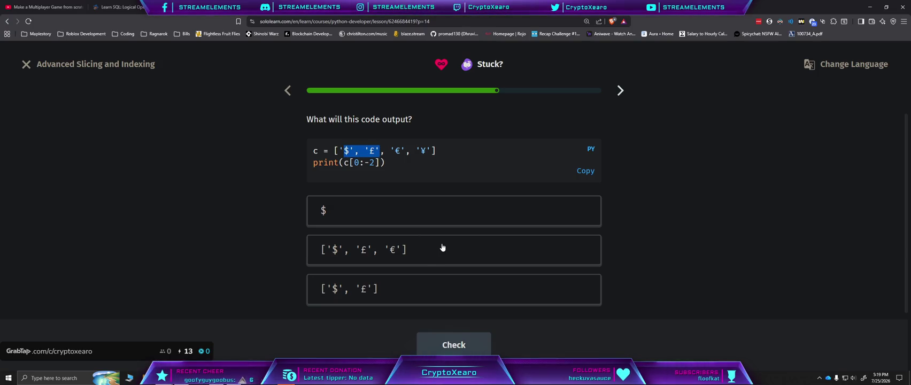
{"action": "left_click", "coordinate": [418, 299]}
{"action": "left_click", "coordinate": [442, 346]}
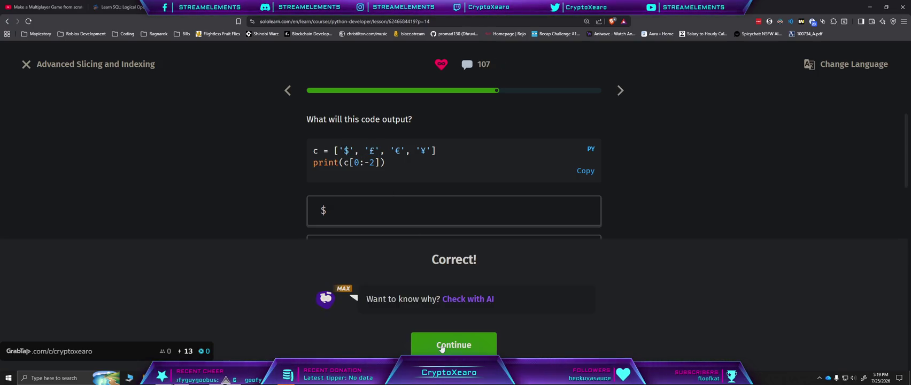
{"action": "left_click", "coordinate": [443, 346]}
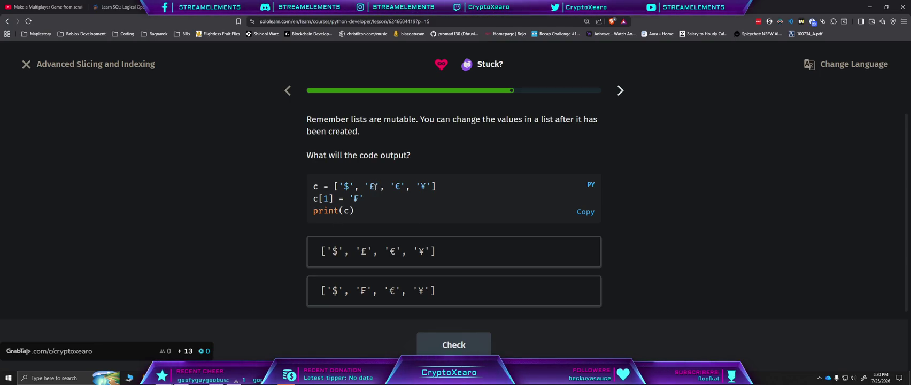
Step: Answer ['$', 'F', '€', '¥'] for the reassigned c[1] list
{"action": "scroll", "coordinate": [375, 187], "scroll_direction": "down", "scroll_amount": 1}
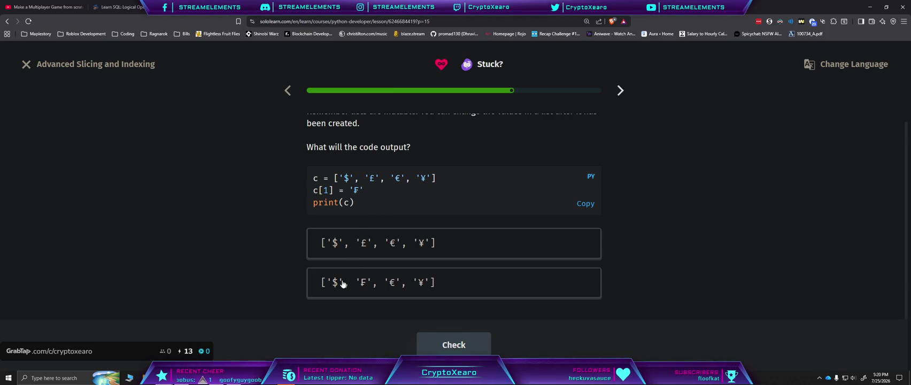
{"action": "left_click", "coordinate": [374, 284]}
{"action": "left_click", "coordinate": [450, 345]}
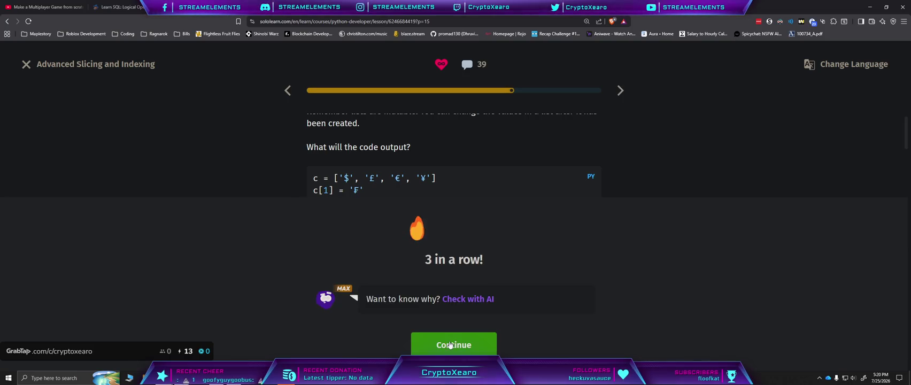
{"action": "left_click", "coordinate": [450, 345]}
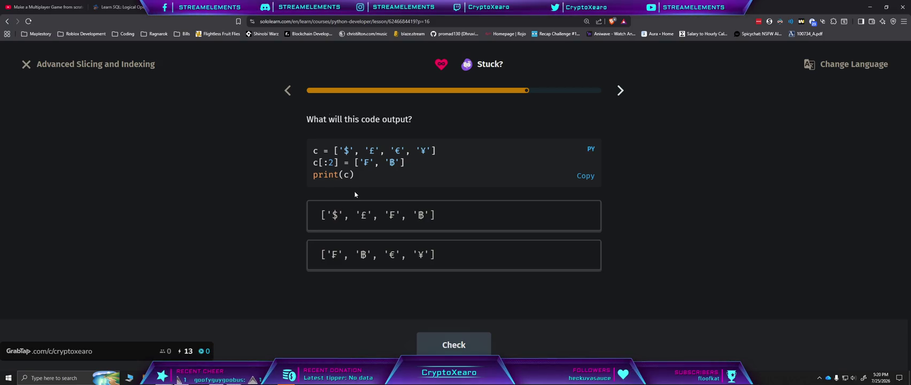
Step: Pick the list starting with 'F' for the c[:2] assignment question
{"action": "left_click", "coordinate": [387, 260]}
{"action": "left_click", "coordinate": [454, 345]}
{"action": "left_click", "coordinate": [454, 345]}
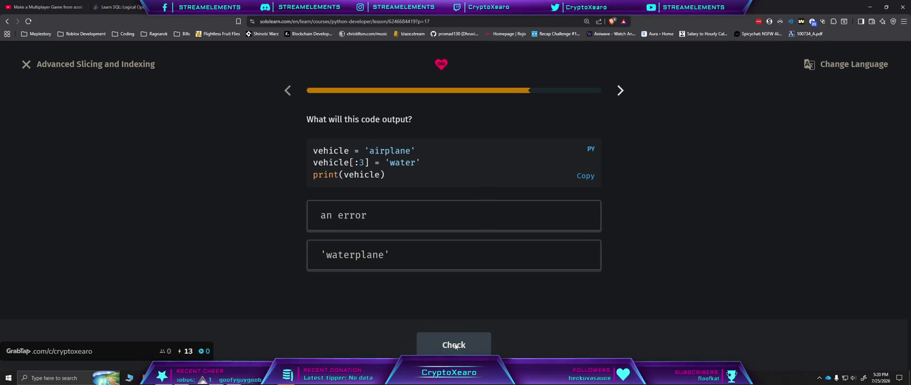
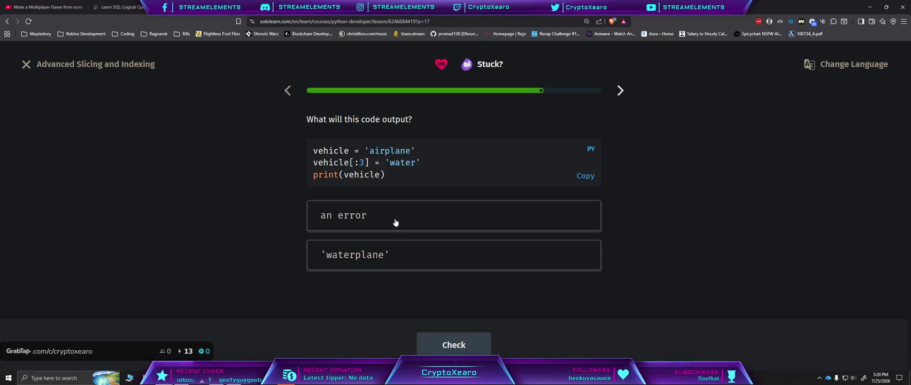
Step: Answer 'an error' for the code output and 'Strings are immutable' as the reason
{"action": "left_click", "coordinate": [395, 222]}
{"action": "left_click", "coordinate": [464, 332]}
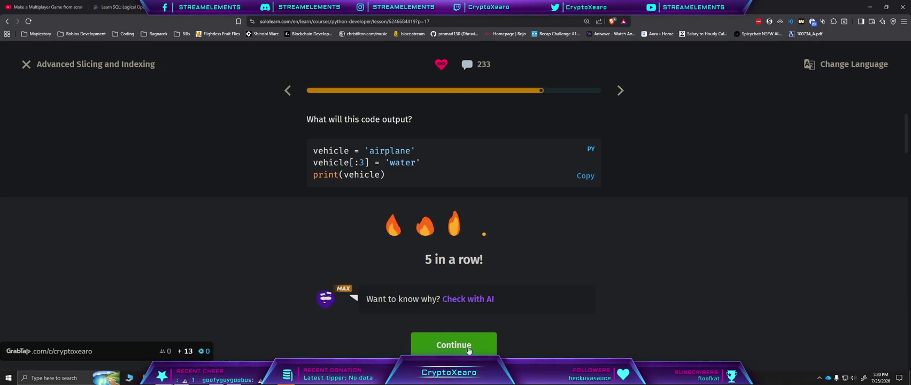
{"action": "left_click", "coordinate": [464, 335]}
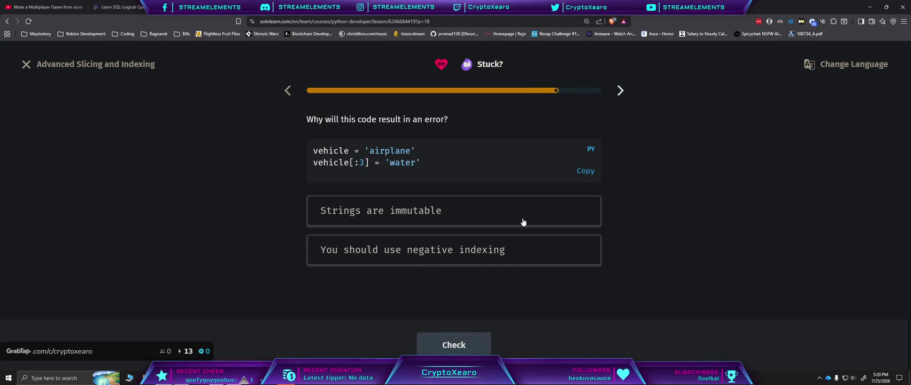
{"action": "left_click", "coordinate": [447, 211]}
{"action": "left_click", "coordinate": [463, 346]}
{"action": "left_click", "coordinate": [464, 346]}
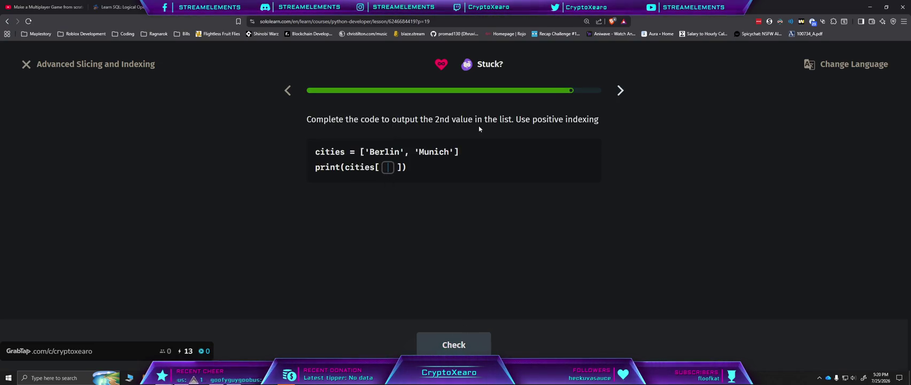
Step: Fill the print(cities[ ]) blank with 1, finish the lesson and start the Step Counter practice
{"action": "left_click", "coordinate": [377, 168]}
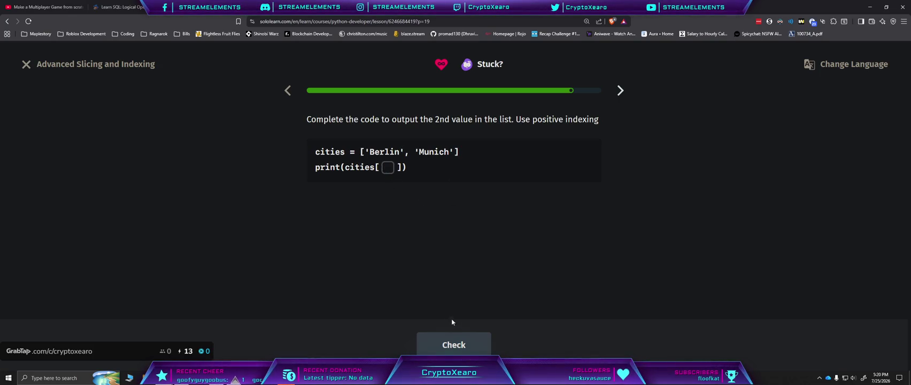
{"action": "type", "text": "1"}
{"action": "left_click", "coordinate": [449, 347]}
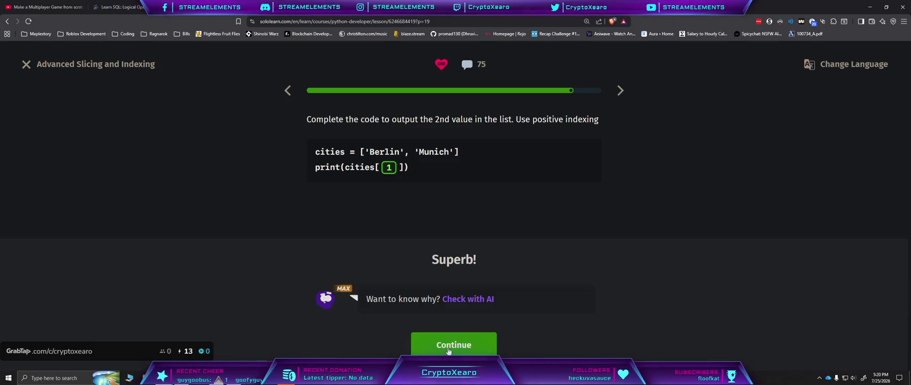
{"action": "left_click", "coordinate": [449, 347]}
{"action": "left_click", "coordinate": [451, 344]}
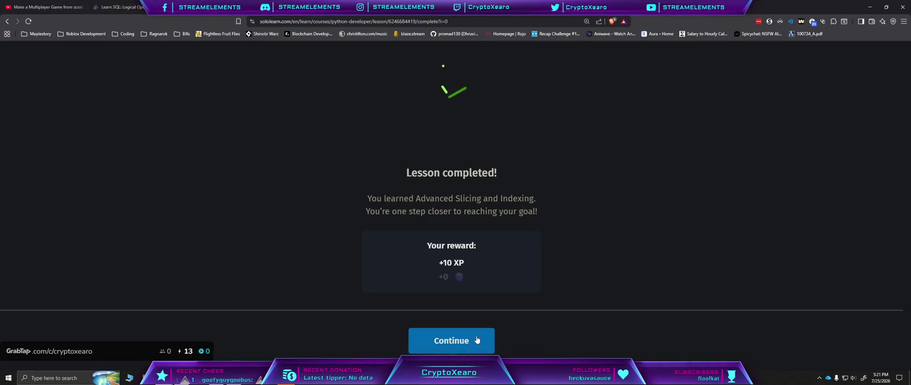
{"action": "left_click", "coordinate": [475, 343]}
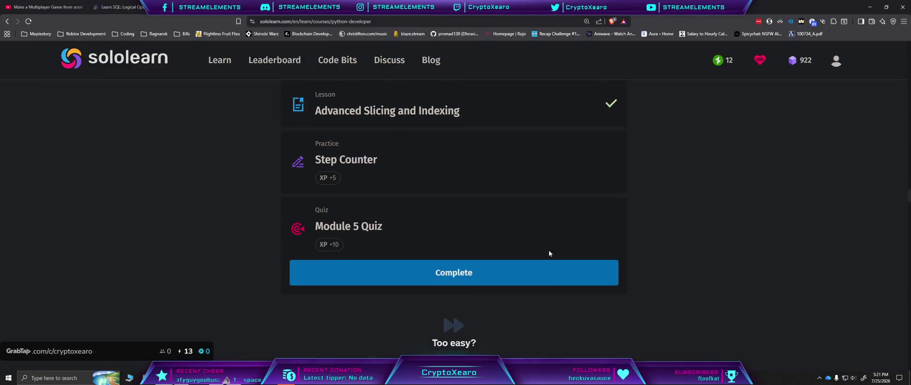
{"action": "left_click", "coordinate": [512, 214]}
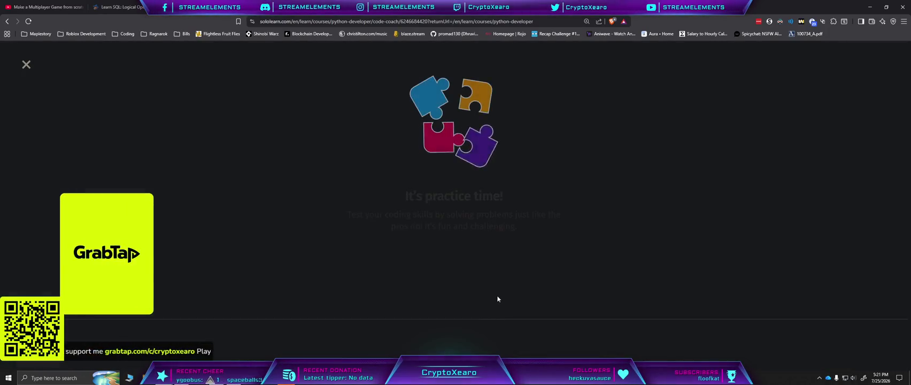
{"action": "left_click", "coordinate": [454, 345]}
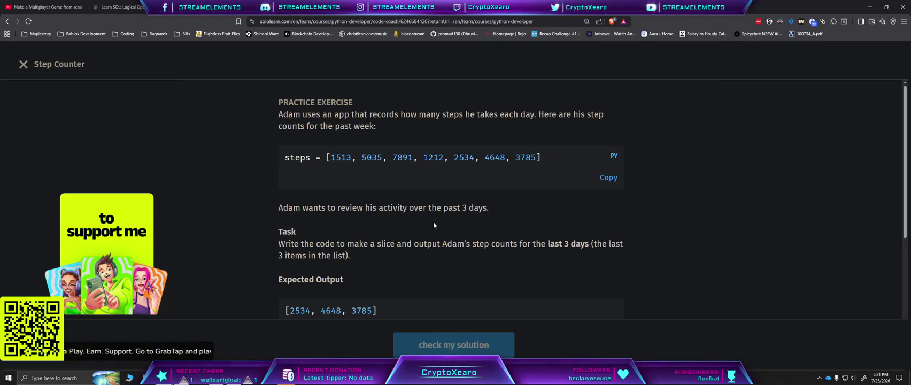
Step: Scroll down to the Step Counter starter code with the steps list and unfinished last_3 line
{"action": "scroll", "coordinate": [434, 224], "scroll_direction": "down", "scroll_amount": 2}
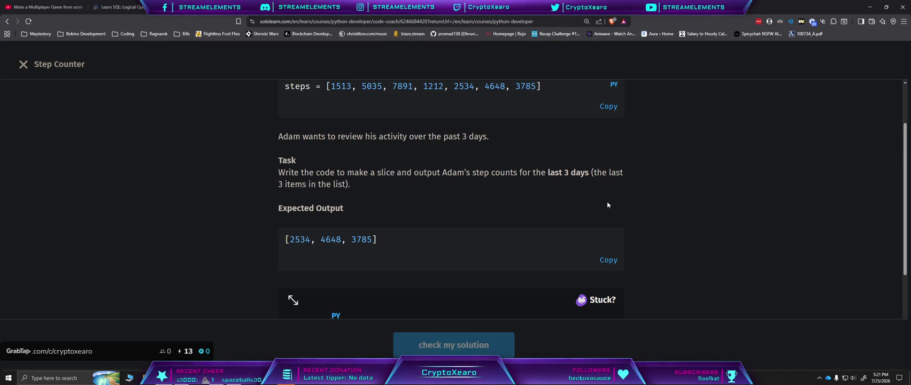
{"action": "scroll", "coordinate": [607, 205], "scroll_direction": "down", "scroll_amount": 3}
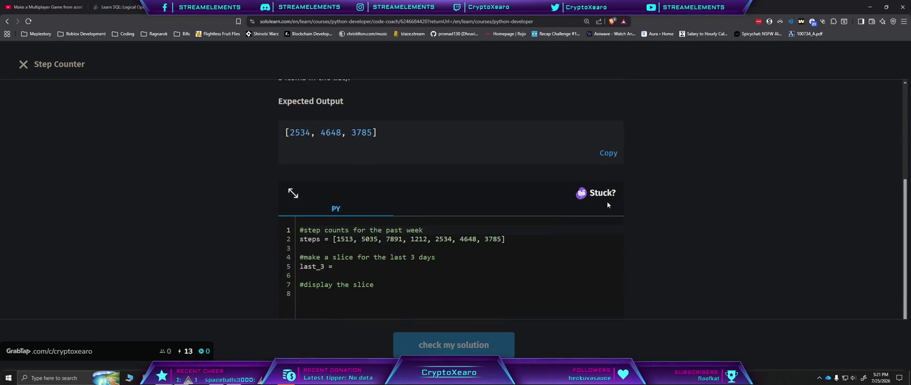
{"action": "left_click", "coordinate": [380, 202]}
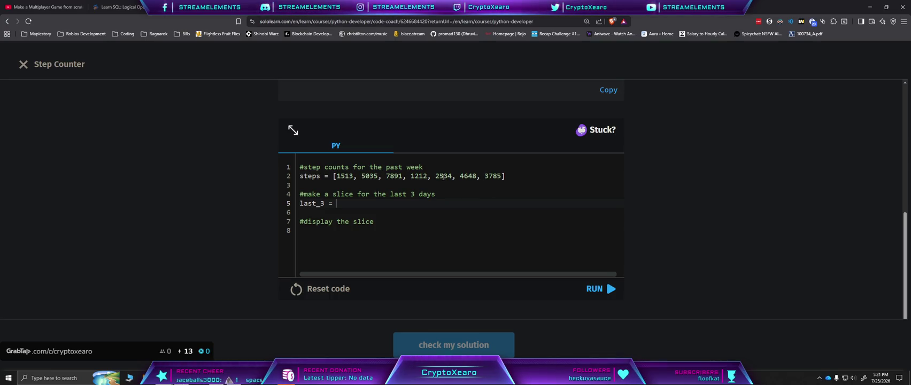
Step: Complete last_3 = steps[-3:] and add print(last_3) on line 8
{"action": "type", "text": "steps"}
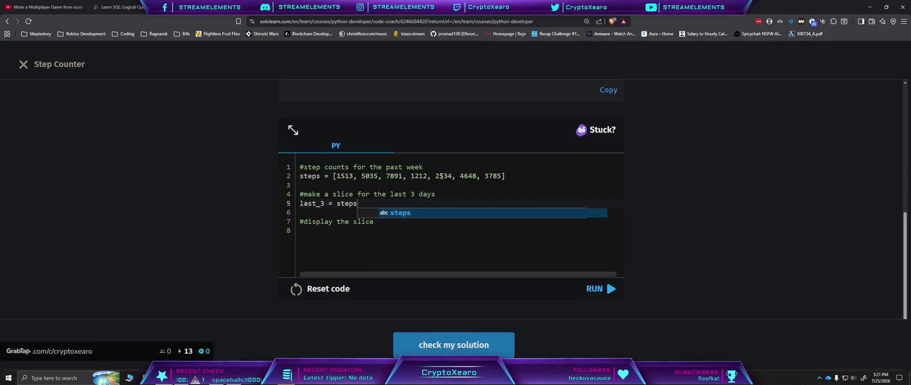
{"action": "type", "text": "[-3:"}
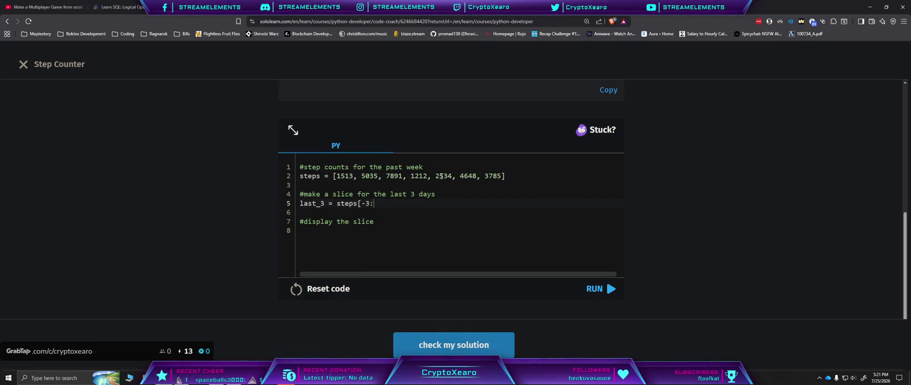
{"action": "left_click", "coordinate": [421, 234]}
{"action": "type", "text": "print(last"}
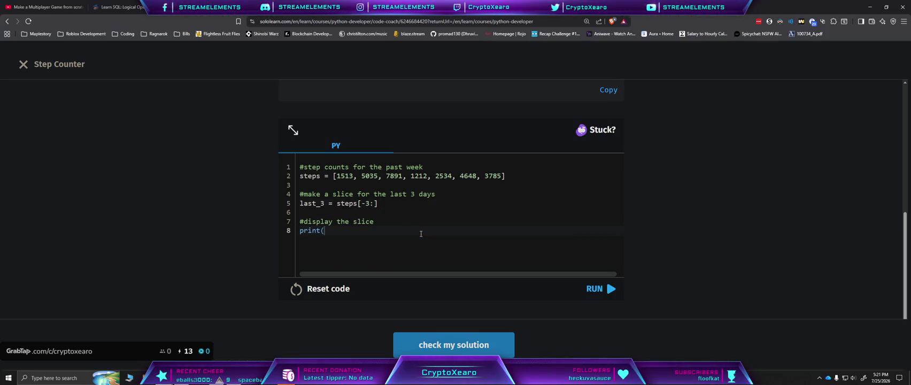
{"action": "type", "text": "_3"}
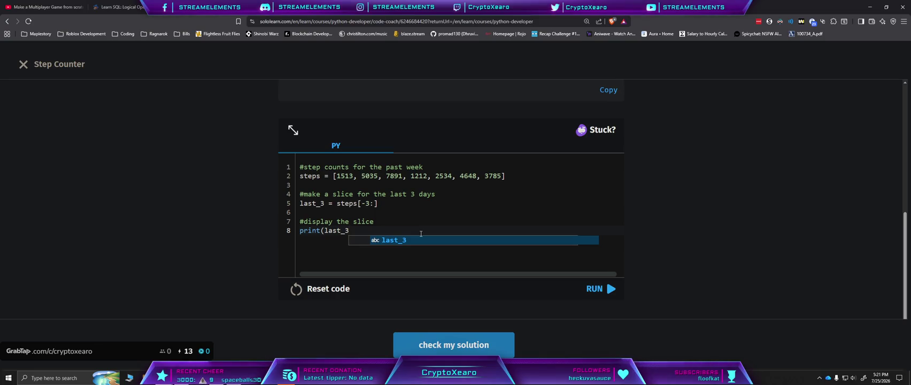
{"action": "type", "text": ")"}
Step: Submit the solution until all tests pass, claim the reward and return to the course
{"action": "left_click", "coordinate": [598, 289]}
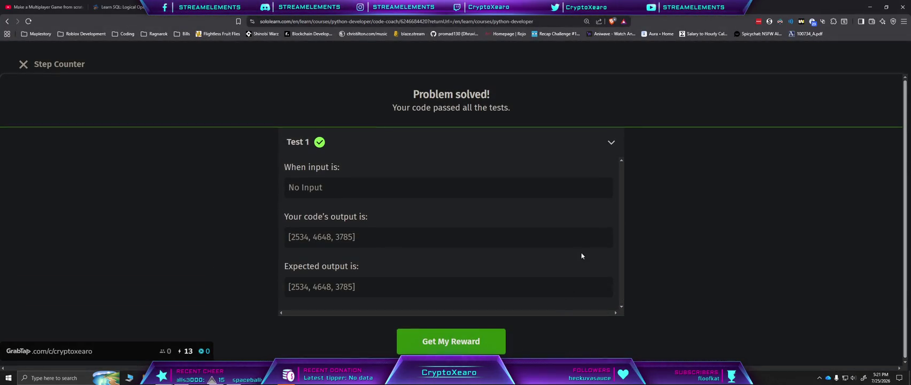
{"action": "left_click", "coordinate": [611, 143]}
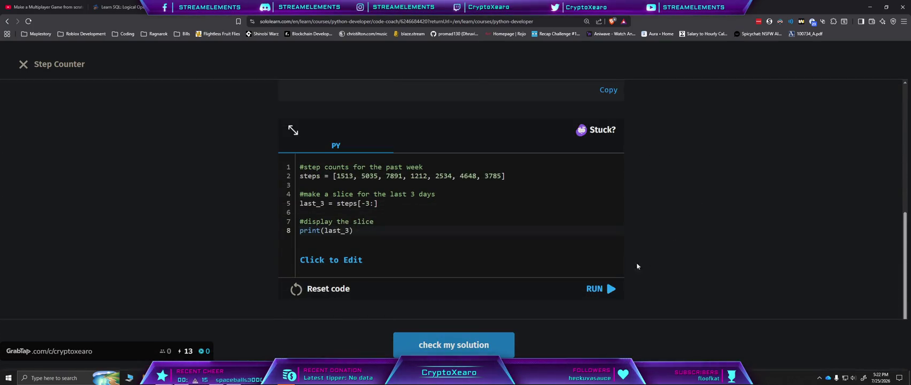
{"action": "left_click", "coordinate": [468, 349]}
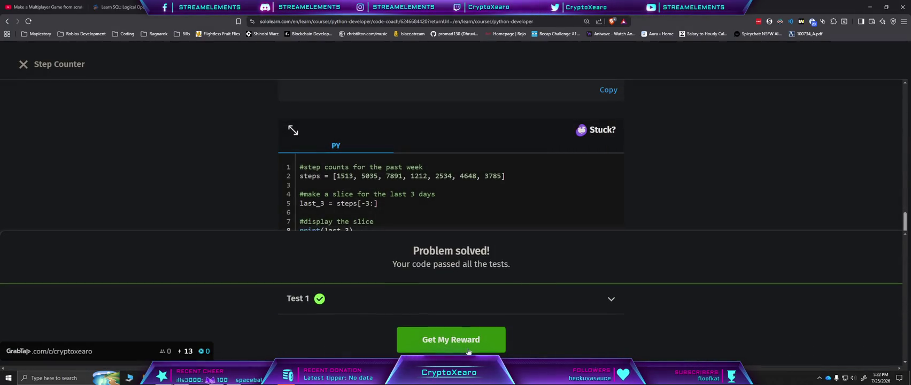
{"action": "left_click", "coordinate": [468, 349]}
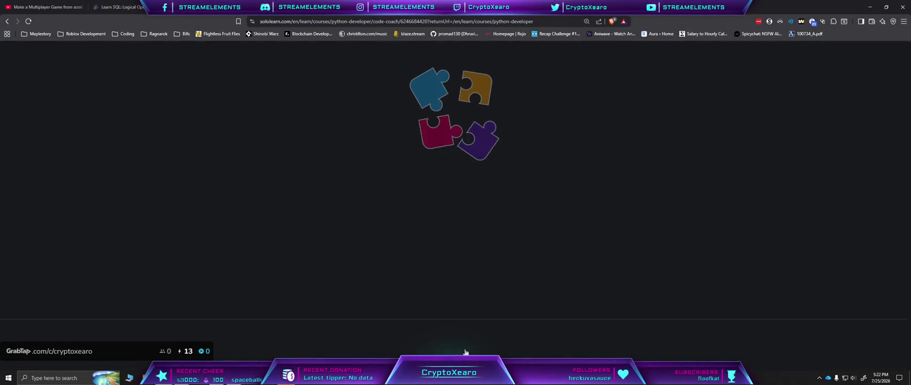
{"action": "left_click", "coordinate": [466, 350]}
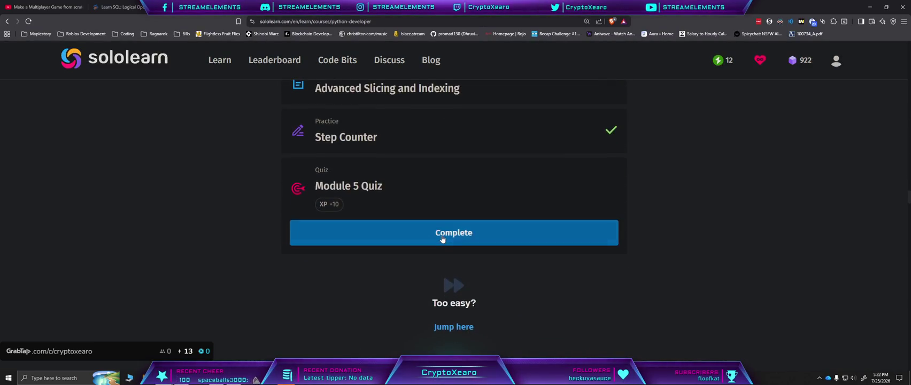
Step: Start the Module 5 Quiz and answer that the list's commas are missing
{"action": "left_click", "coordinate": [442, 238]}
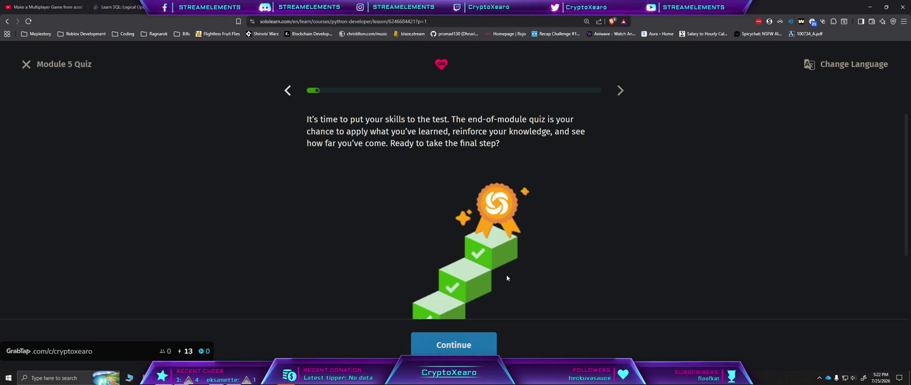
{"action": "left_click", "coordinate": [470, 354]}
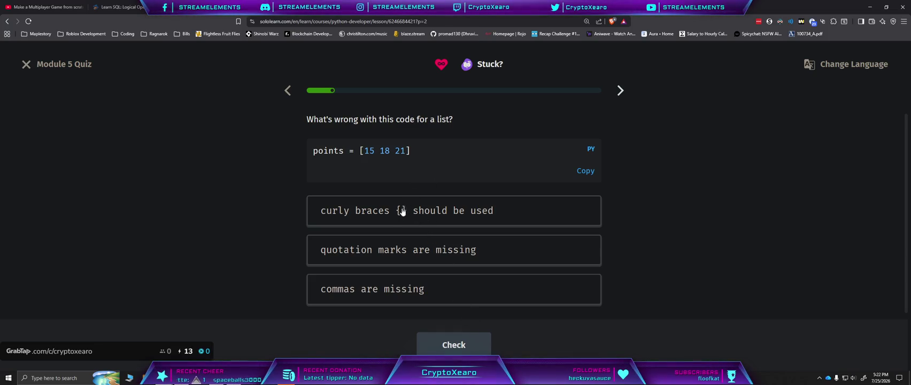
{"action": "left_click", "coordinate": [447, 289]}
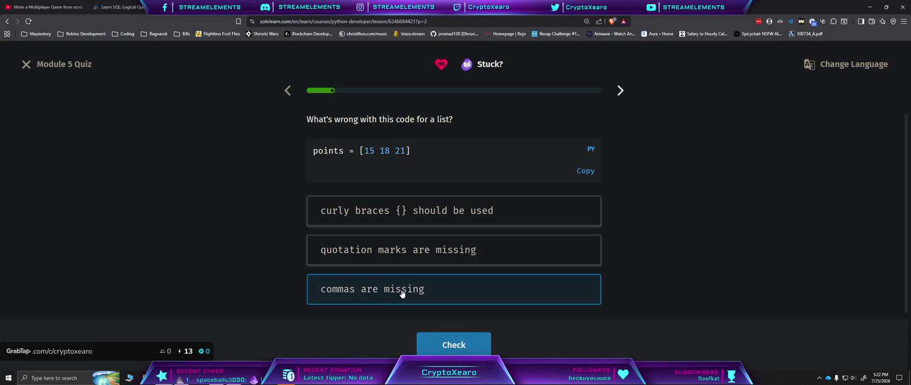
{"action": "left_click", "coordinate": [437, 347]}
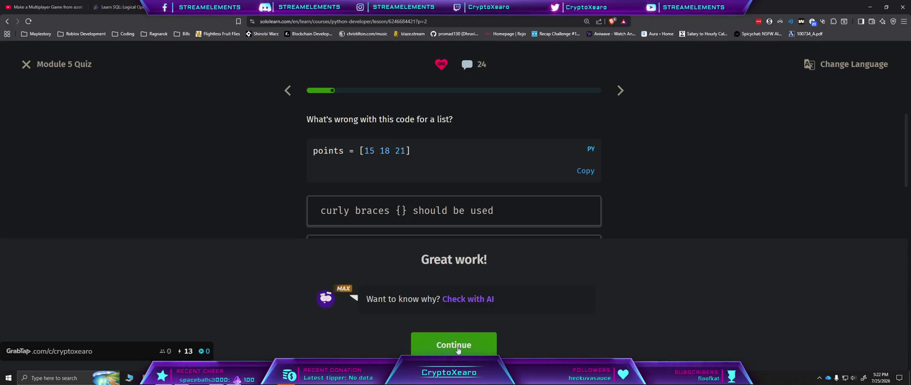
{"action": "left_click", "coordinate": [458, 349]}
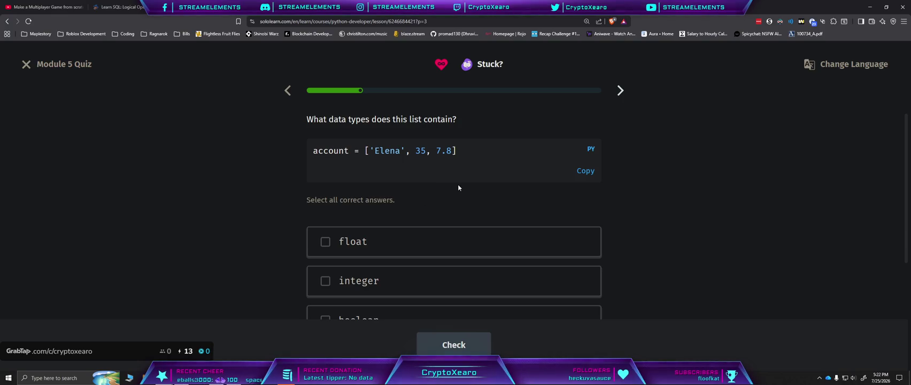
Step: Mark float, integer and string as the data types the list contains
{"action": "left_click", "coordinate": [350, 248]}
{"action": "left_click", "coordinate": [355, 289]}
{"action": "scroll", "coordinate": [353, 291], "scroll_direction": "down", "scroll_amount": 2}
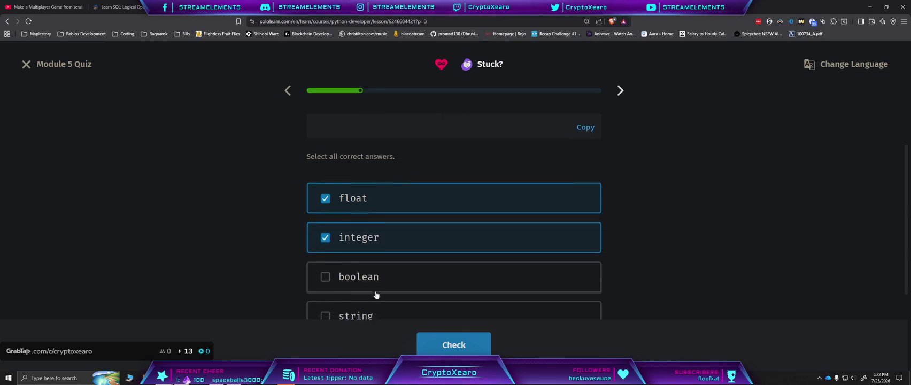
{"action": "left_click", "coordinate": [409, 309]}
{"action": "left_click", "coordinate": [454, 345]}
{"action": "left_click", "coordinate": [453, 343]}
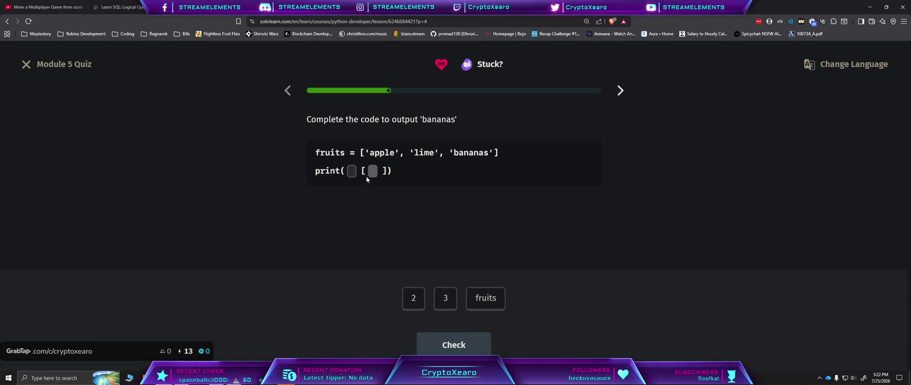
Step: Complete the bananas question as print(fruits[2])
{"action": "left_click", "coordinate": [473, 310]}
{"action": "left_click", "coordinate": [413, 298]}
{"action": "left_click", "coordinate": [454, 345]}
{"action": "left_click", "coordinate": [453, 345]}
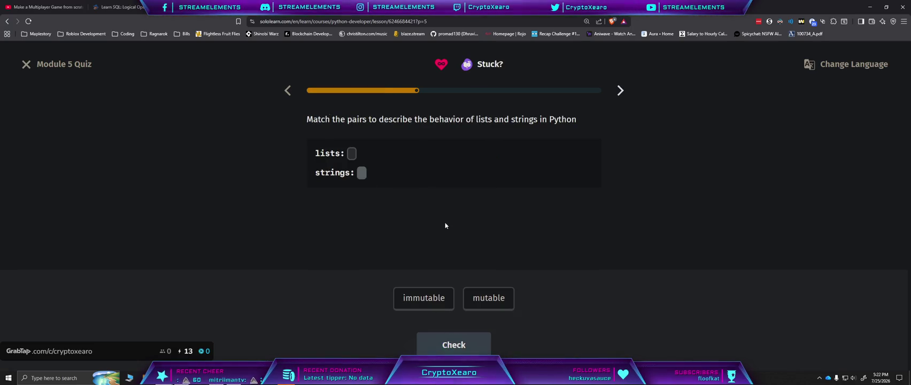
Step: Match lists to mutable and strings to immutable, then answer 'an error' for the code output
{"action": "left_click", "coordinate": [488, 298]}
{"action": "left_click", "coordinate": [435, 306]}
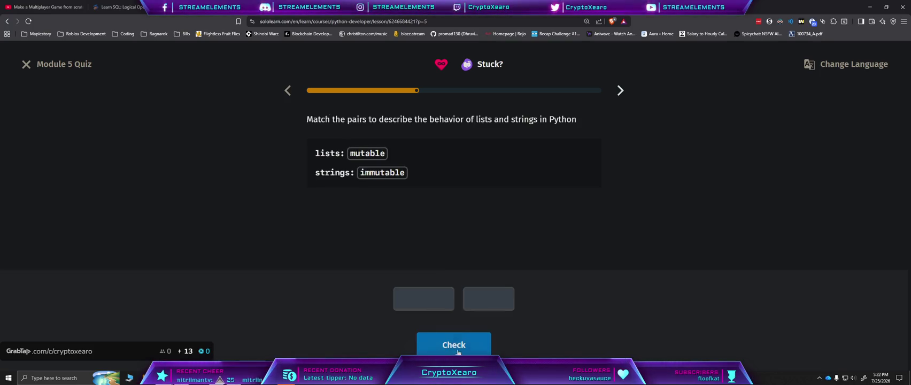
{"action": "left_click", "coordinate": [453, 345]}
{"action": "left_click", "coordinate": [458, 348]}
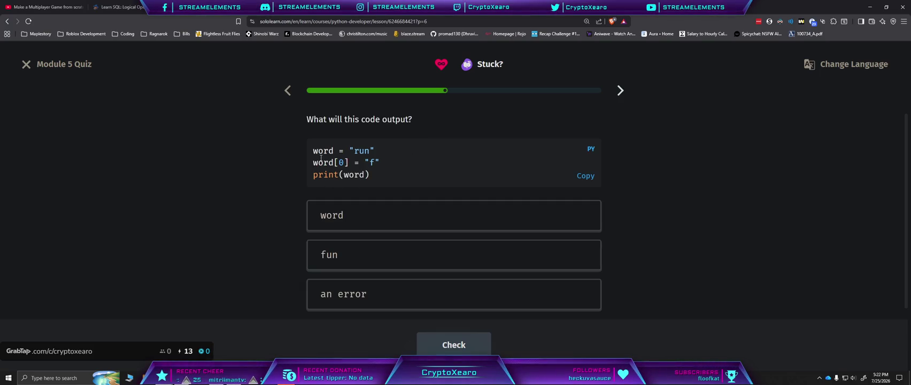
{"action": "left_click", "coordinate": [361, 300]}
{"action": "left_click", "coordinate": [454, 345]}
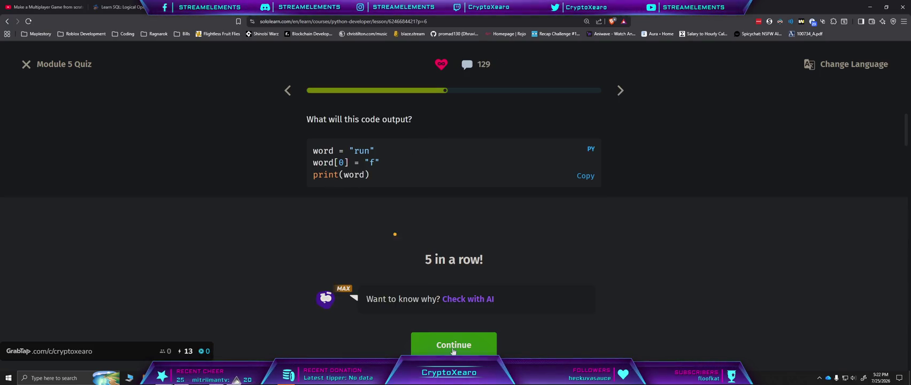
{"action": "left_click", "coordinate": [455, 346]}
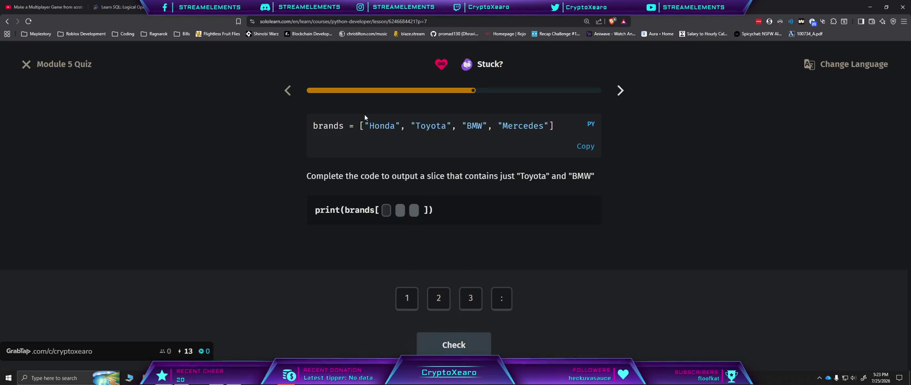
Step: Answer the brands question with the slice brands[1:3]
{"action": "left_click", "coordinate": [408, 304]}
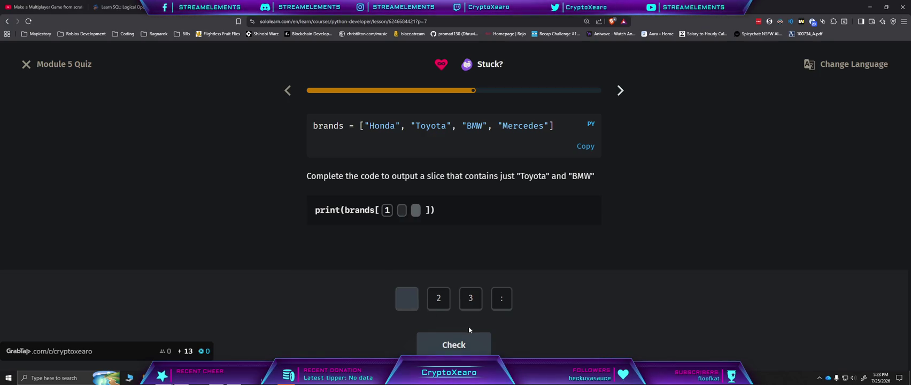
{"action": "left_click", "coordinate": [501, 300]}
{"action": "left_click", "coordinate": [471, 300]}
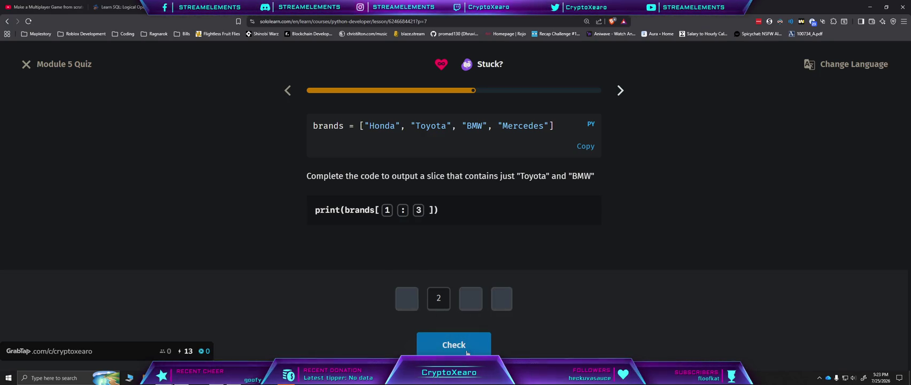
{"action": "left_click", "coordinate": [464, 347]}
{"action": "left_click", "coordinate": [466, 350]}
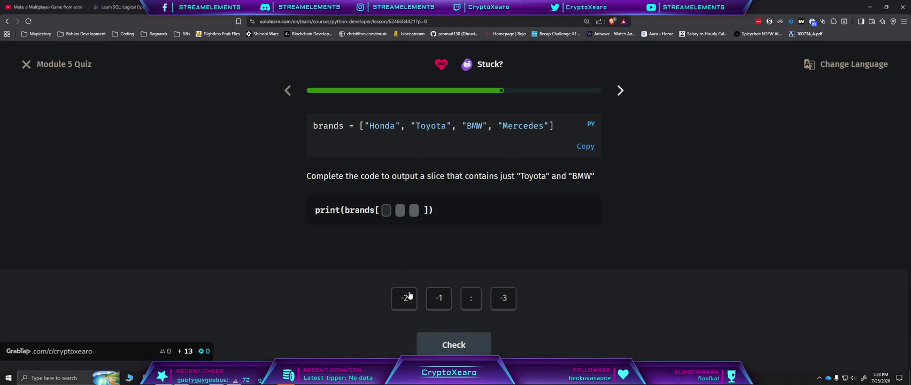
Step: Answer the negative slicing question with brands[-3:-1]
{"action": "left_click", "coordinate": [495, 302]}
{"action": "left_click", "coordinate": [473, 301]}
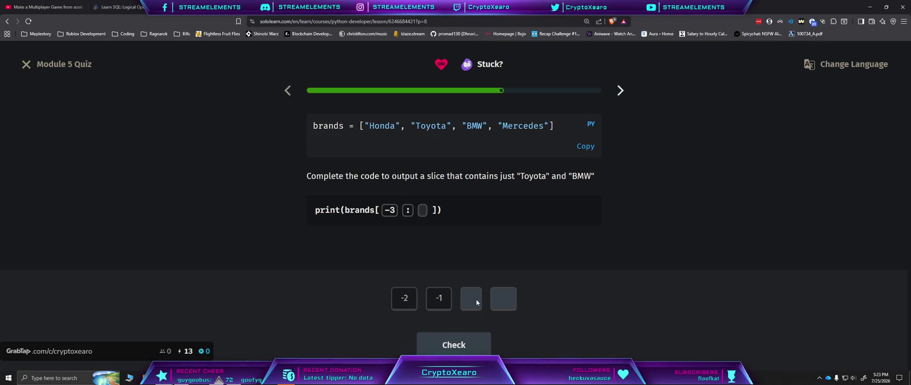
{"action": "left_click", "coordinate": [440, 298]}
{"action": "left_click", "coordinate": [454, 345]}
{"action": "left_click", "coordinate": [455, 348]}
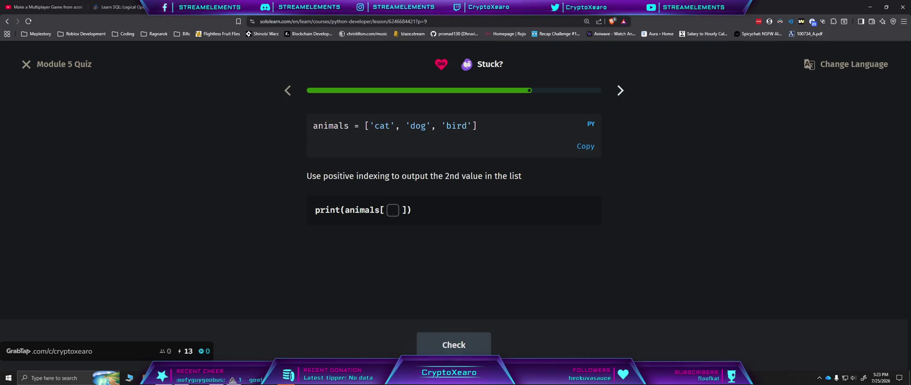
Step: Enter index 1 for the animals question and -1 for the next index question
{"action": "type", "text": "1"}
{"action": "key", "text": "Return"}
{"action": "key", "text": "Return"}
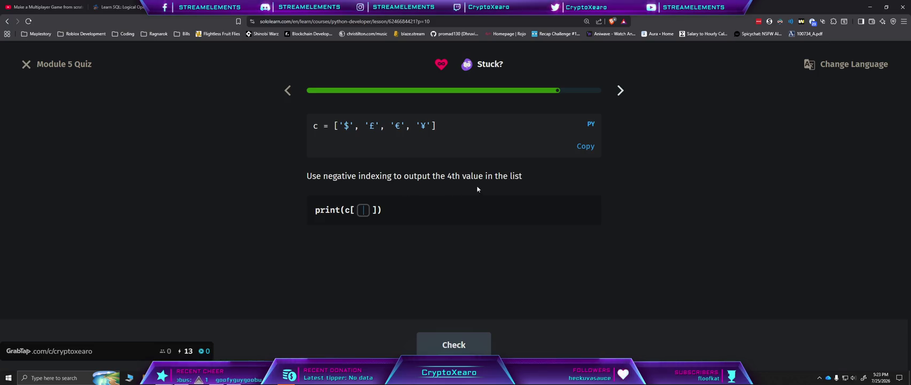
{"action": "type", "text": "-1"}
{"action": "left_click", "coordinate": [454, 347]}
{"action": "left_click", "coordinate": [454, 345]}
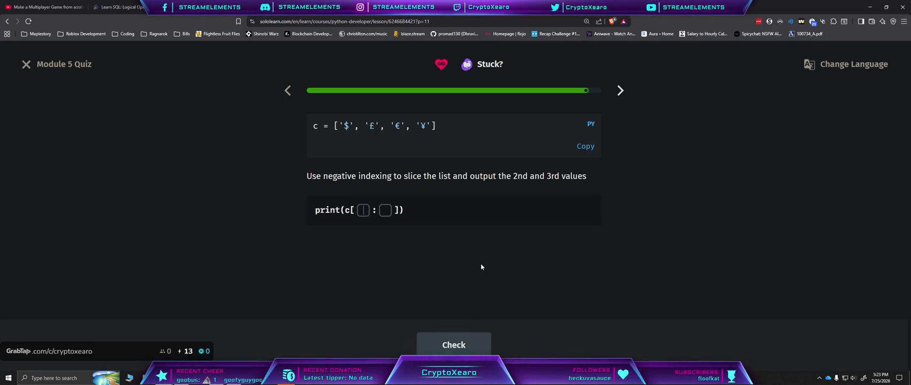
Step: Enter -3 : -1 for the currency slice to finish the quiz with +10 XP
{"action": "type", "text": "-3 : "}
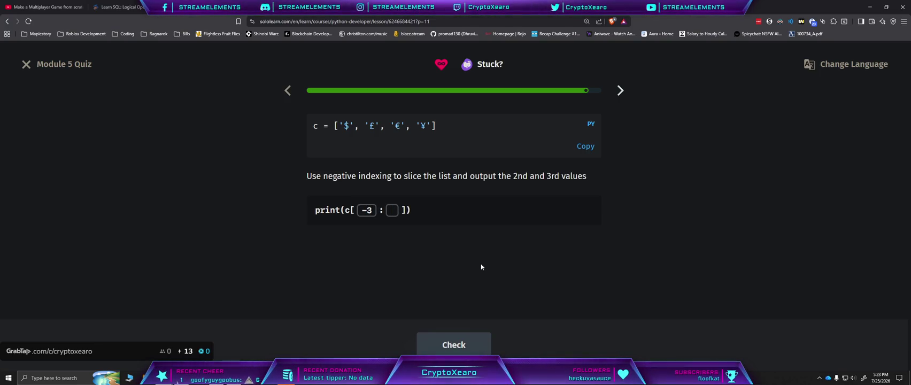
{"action": "type", "text": "-1"}
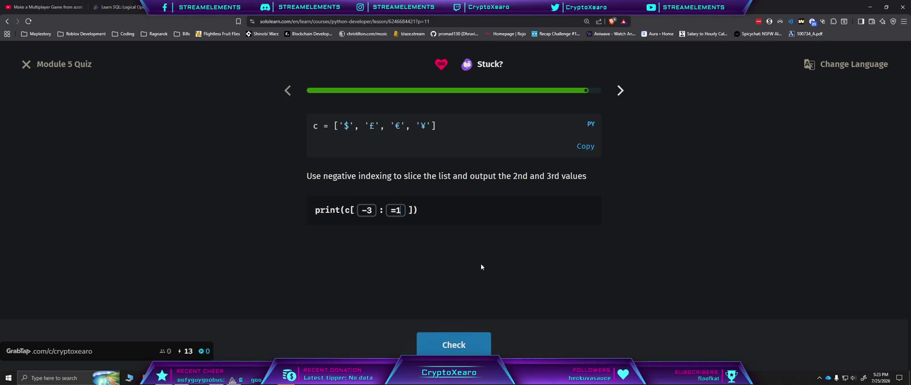
{"action": "left_click", "coordinate": [473, 346]}
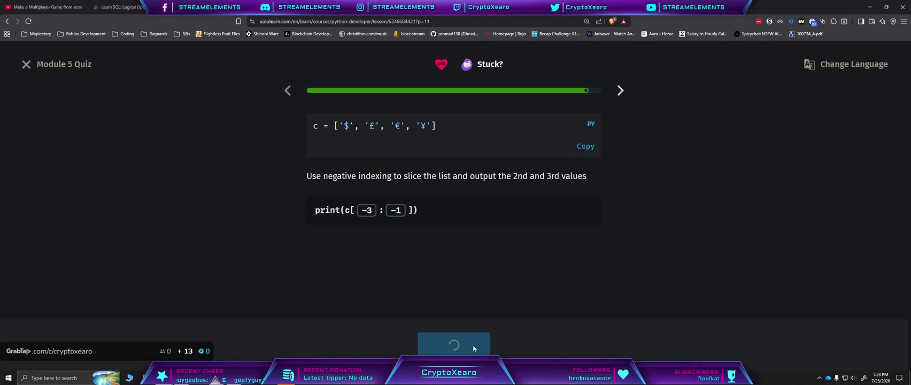
{"action": "left_click", "coordinate": [473, 351]}
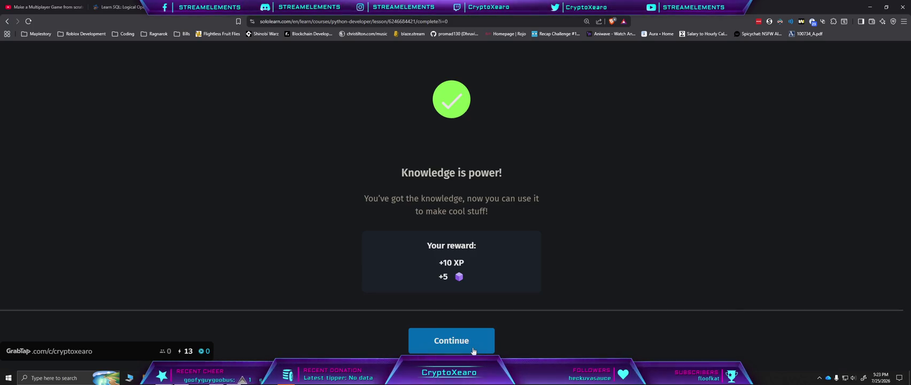
Step: Leave the quiz completion screen and open Learn on the Iterating over Lists lesson
{"action": "left_click", "coordinate": [473, 351]}
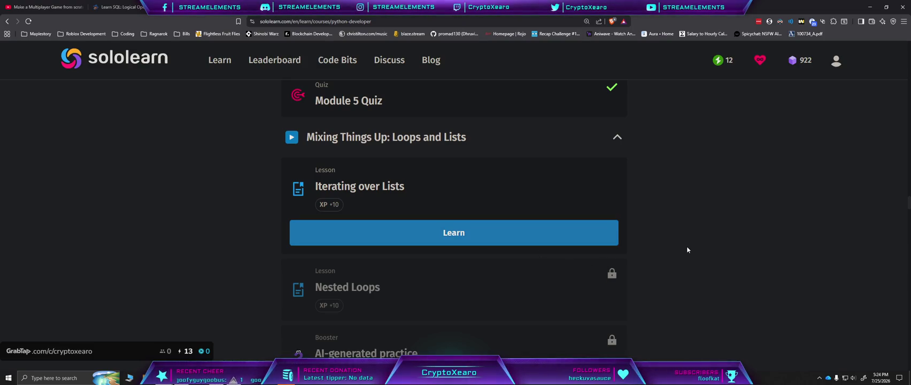
{"action": "scroll", "coordinate": [689, 247], "scroll_direction": "down", "scroll_amount": 8}
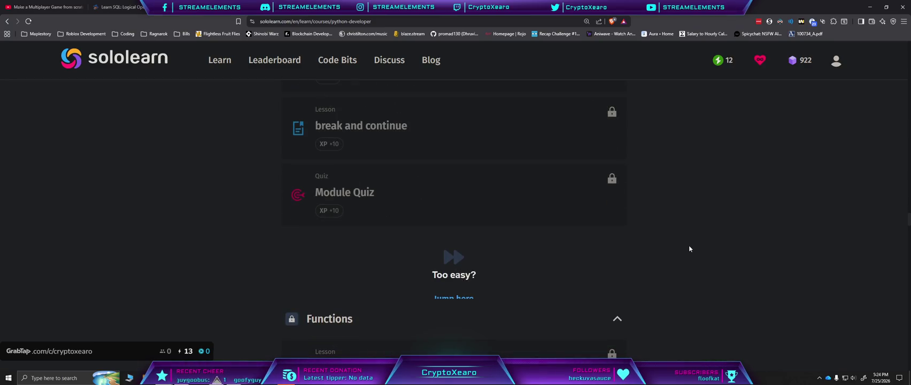
{"action": "scroll", "coordinate": [690, 247], "scroll_direction": "up", "scroll_amount": 5}
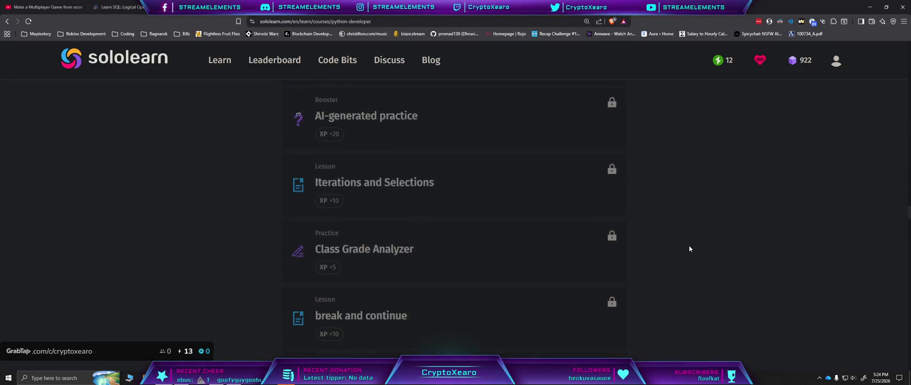
{"action": "scroll", "coordinate": [689, 249], "scroll_direction": "up", "scroll_amount": 2}
{"action": "left_click", "coordinate": [537, 242]}
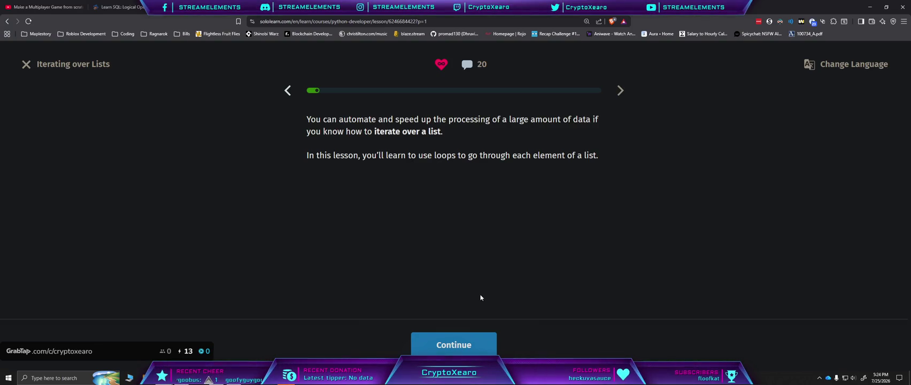
Step: Pass the lesson introduction and answer 3 for the number of alarms
{"action": "left_click", "coordinate": [453, 345]}
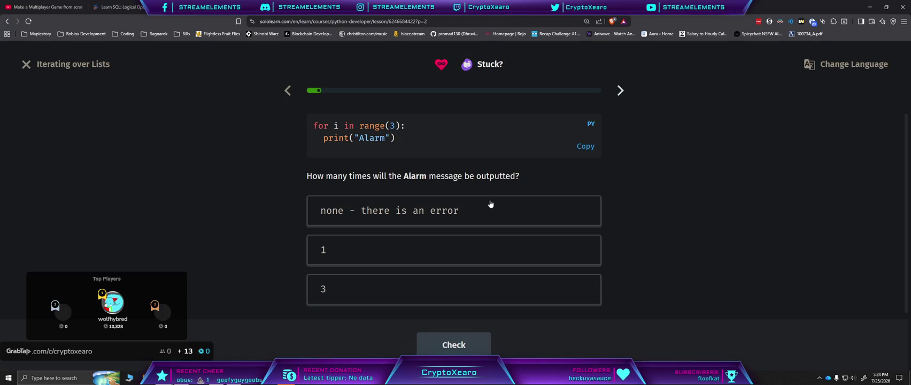
{"action": "left_click", "coordinate": [360, 290]}
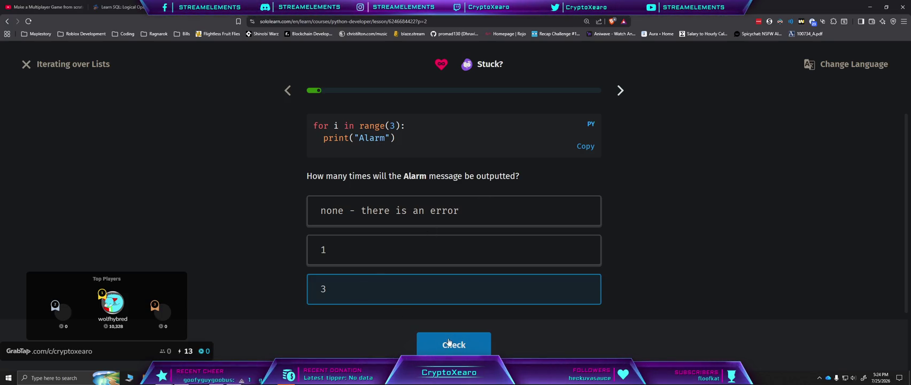
{"action": "left_click", "coordinate": [449, 342]}
{"action": "left_click", "coordinate": [451, 343]}
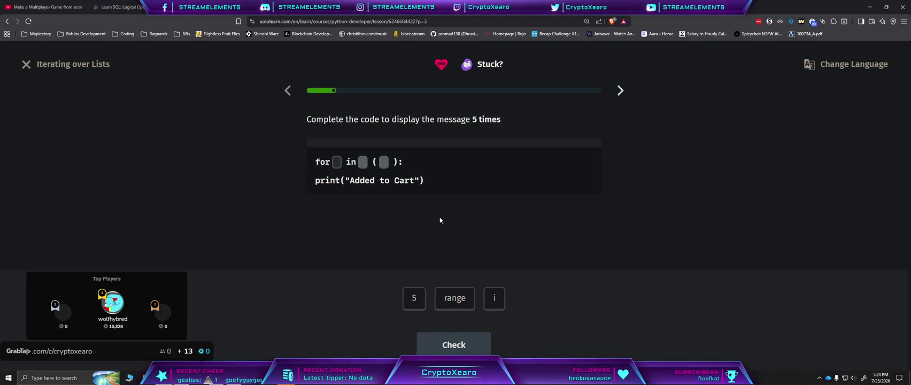
Step: Build the loop for i in range(5)
{"action": "left_click", "coordinate": [494, 298]}
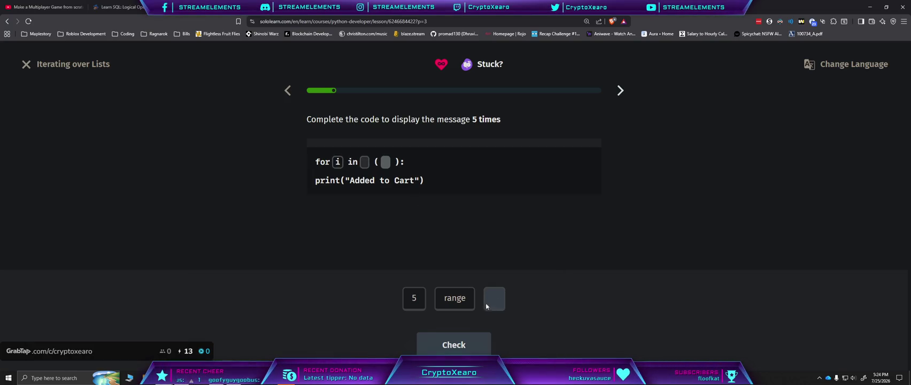
{"action": "left_click", "coordinate": [455, 299]}
{"action": "left_click", "coordinate": [415, 300]}
{"action": "left_click", "coordinate": [443, 345]}
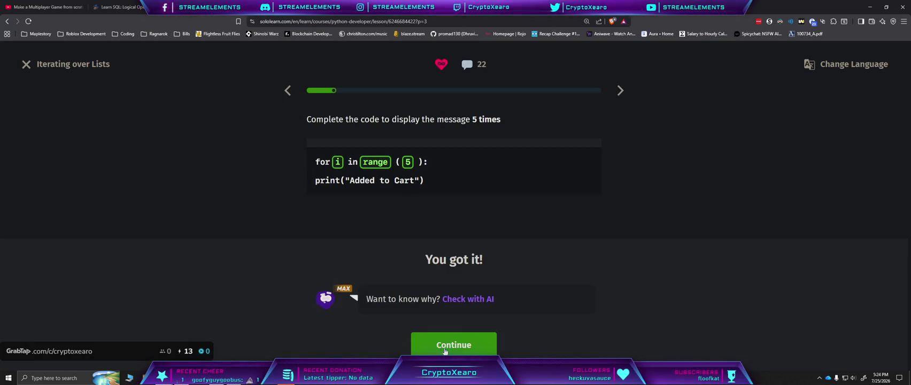
{"action": "left_click", "coordinate": [447, 345]}
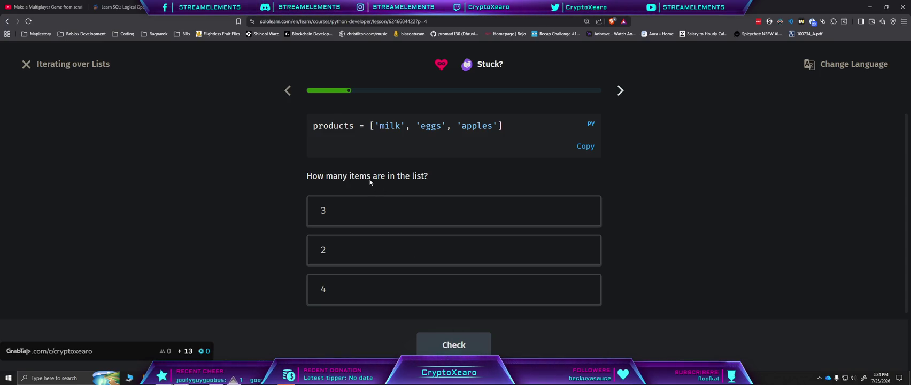
Step: Answer 3 for the item count and continue to the in-operator page
{"action": "left_click", "coordinate": [363, 220]}
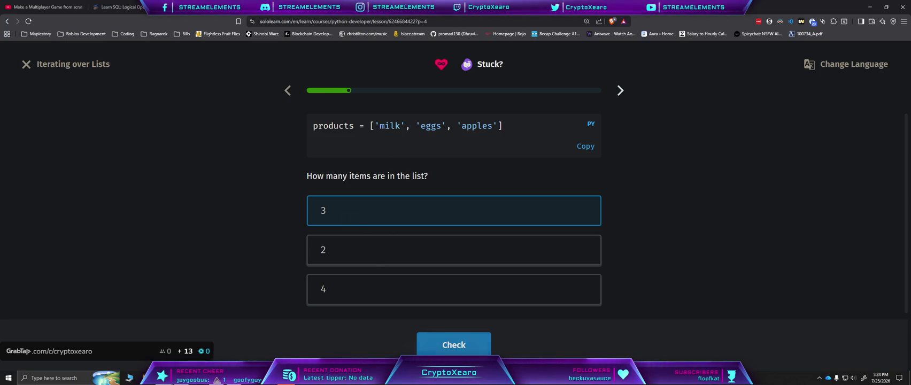
{"action": "left_click", "coordinate": [452, 345]}
{"action": "left_click", "coordinate": [452, 347]}
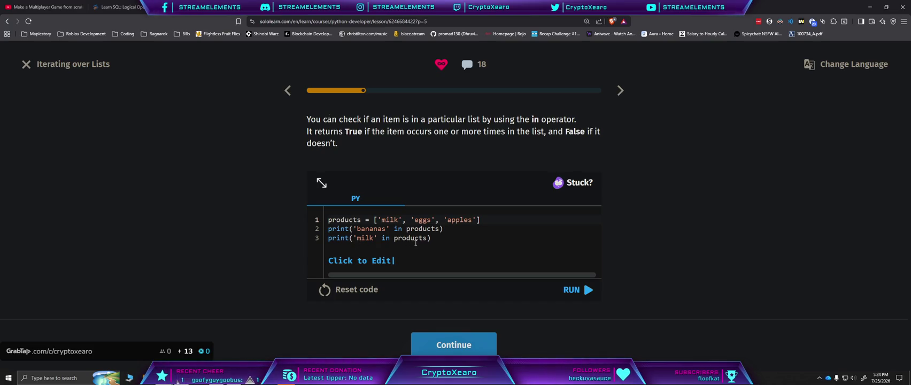
Step: Run the in-operator example and answer False for the bread membership check
{"action": "left_click", "coordinate": [582, 290]}
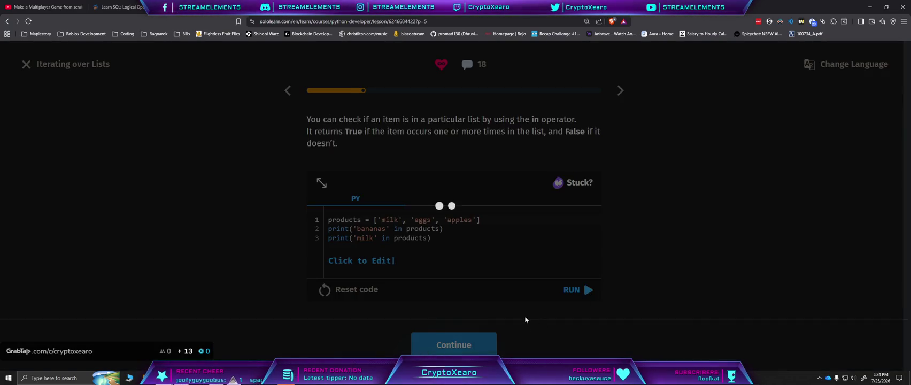
{"action": "left_click", "coordinate": [461, 337]}
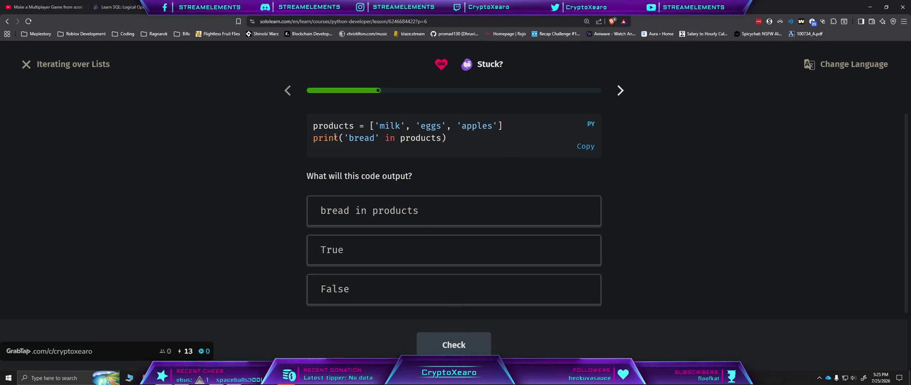
{"action": "left_click", "coordinate": [374, 289]}
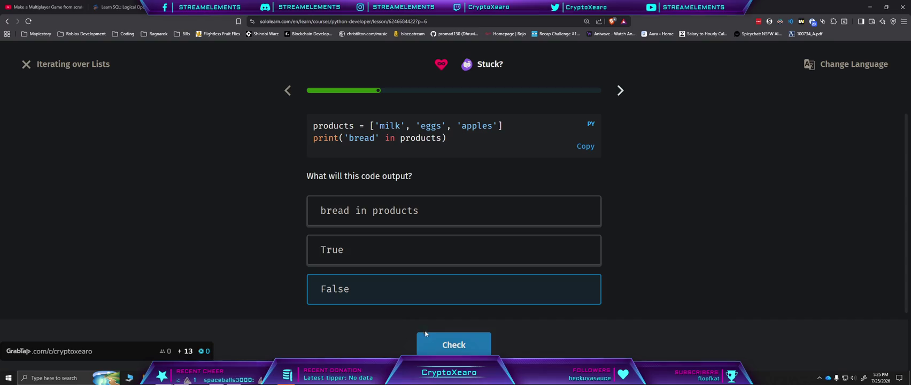
{"action": "left_click", "coordinate": [458, 348]}
{"action": "left_click", "coordinate": [458, 348]}
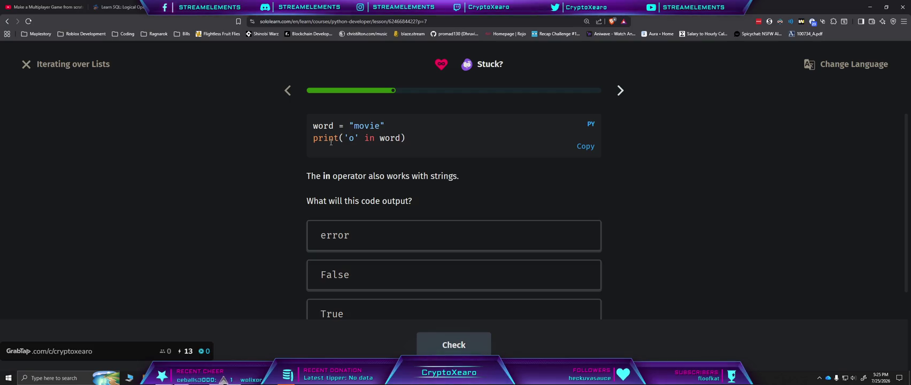
Step: Answer True for 'o' in "movie" and reach the for-loop example
{"action": "scroll", "coordinate": [417, 214], "scroll_direction": "down", "scroll_amount": 1}
{"action": "left_click", "coordinate": [412, 282]}
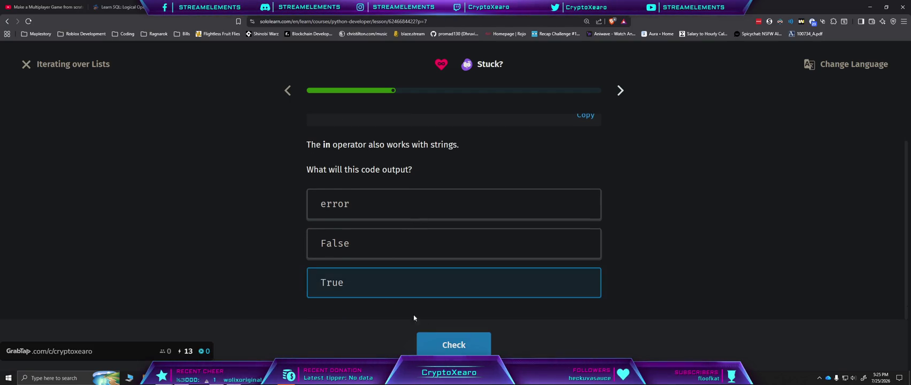
{"action": "left_click", "coordinate": [440, 344]}
{"action": "left_click", "coordinate": [444, 345]}
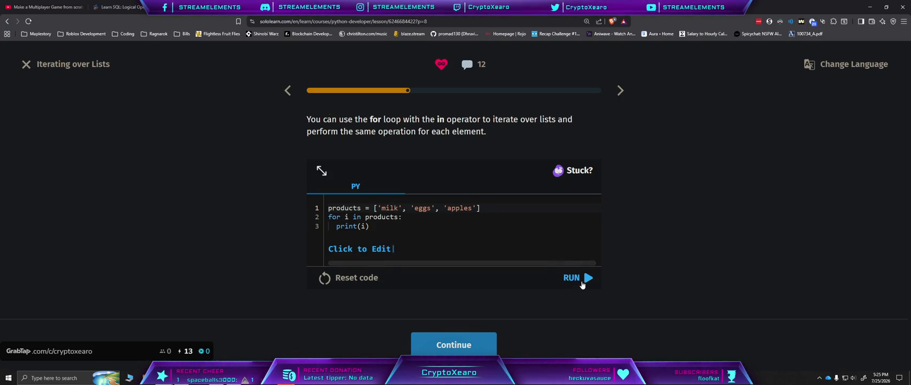
Step: Run the for-loop example and order the iterations as milk, eggs, apples
{"action": "left_click", "coordinate": [582, 284]}
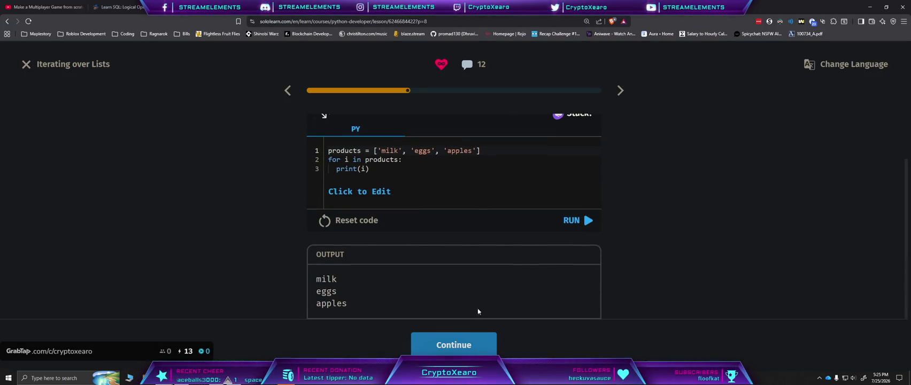
{"action": "left_click", "coordinate": [464, 351]}
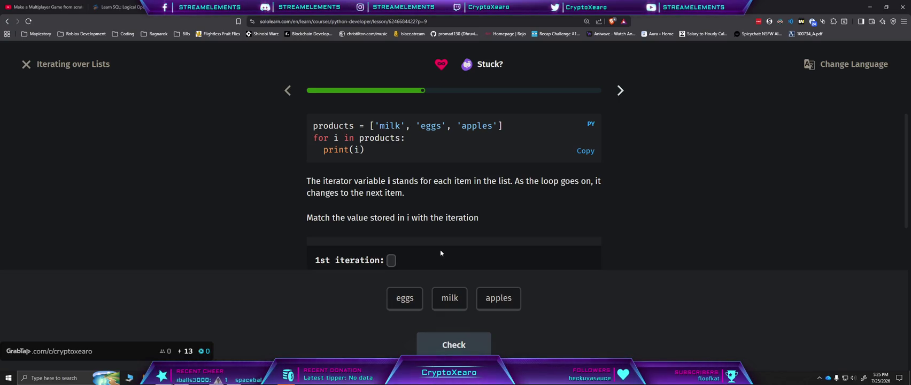
{"action": "scroll", "coordinate": [551, 216], "scroll_direction": "down", "scroll_amount": 2}
{"action": "scroll", "coordinate": [546, 214], "scroll_direction": "up", "scroll_amount": 2}
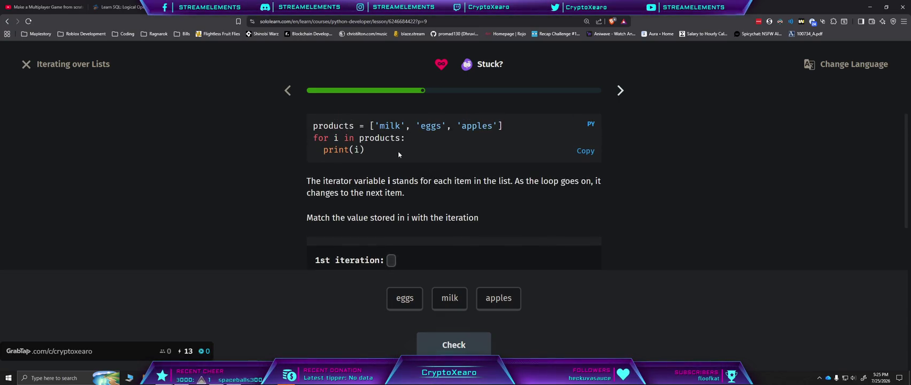
{"action": "scroll", "coordinate": [499, 224], "scroll_direction": "down", "scroll_amount": 1}
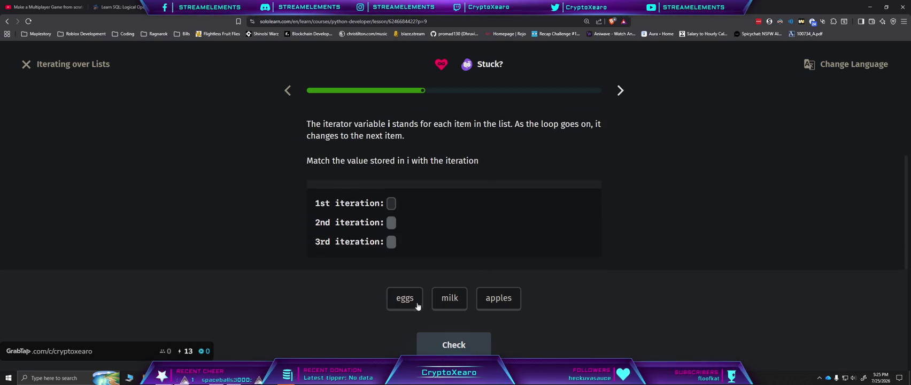
{"action": "left_click", "coordinate": [449, 300]}
{"action": "left_click", "coordinate": [405, 300]}
{"action": "left_click", "coordinate": [494, 302]}
{"action": "left_click", "coordinate": [465, 348]}
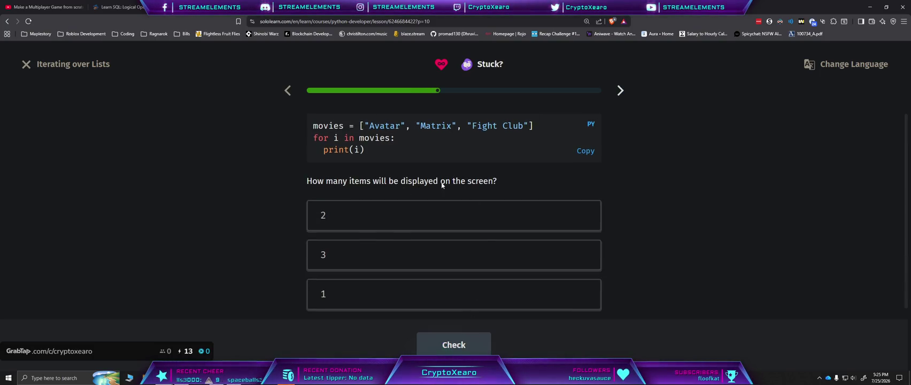
Step: Answer 3 for the movies item count and 'program' as the second printed line
{"action": "left_click", "coordinate": [450, 255]}
{"action": "left_click", "coordinate": [454, 345]}
{"action": "left_click", "coordinate": [463, 347]}
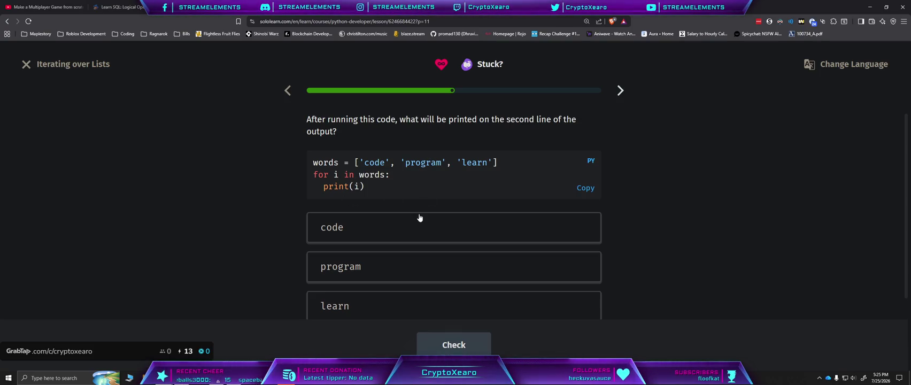
{"action": "scroll", "coordinate": [420, 218], "scroll_direction": "down", "scroll_amount": 1}
{"action": "left_click", "coordinate": [399, 243]}
{"action": "left_click", "coordinate": [460, 343]}
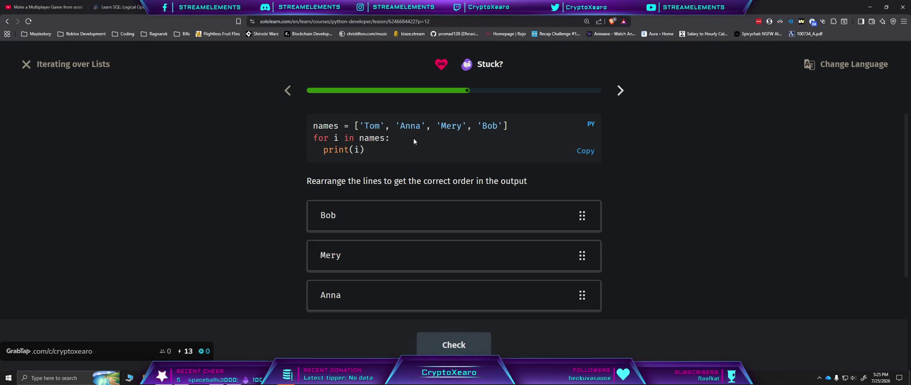
Step: Move Tom to the top and Anna to second, submit the order, and get Not quite
{"action": "scroll", "coordinate": [662, 252], "scroll_direction": "down", "scroll_amount": 2}
{"action": "mouse_move", "coordinate": [589, 305]}
{"action": "left_mouse_down"}
{"action": "mouse_move", "coordinate": [568, 248]}
{"action": "mouse_move", "coordinate": [575, 178]}
{"action": "left_mouse_up"}
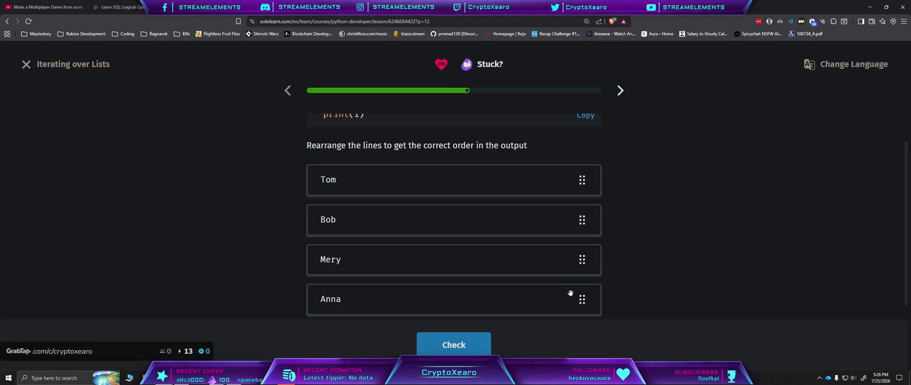
{"action": "left_click_drag", "start_coordinate": [585, 301], "coordinate": [582, 220]}
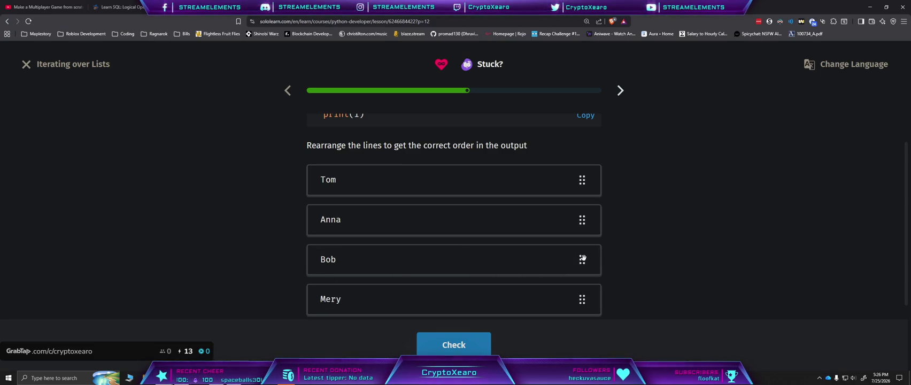
{"action": "left_click", "coordinate": [488, 346]}
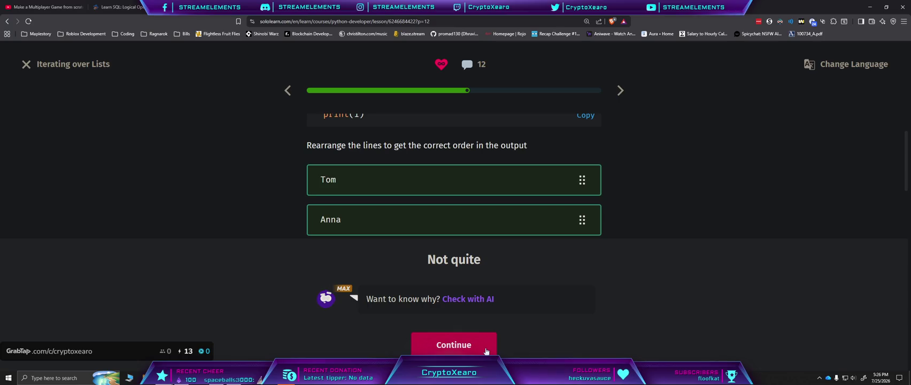
{"action": "left_click", "coordinate": [487, 349]}
Step: Retry the names question, reorder to Tom, Anna, Mery, Bob, and get it accepted
{"action": "left_click", "coordinate": [287, 90]}
{"action": "scroll", "coordinate": [561, 269], "scroll_direction": "down", "scroll_amount": 2}
{"action": "left_click_drag", "start_coordinate": [583, 281], "coordinate": [591, 176]}
{"action": "left_click_drag", "start_coordinate": [582, 282], "coordinate": [583, 214]}
{"action": "scroll", "coordinate": [657, 272], "scroll_direction": "up", "scroll_amount": 1}
{"action": "scroll", "coordinate": [657, 270], "scroll_direction": "down", "scroll_amount": 1}
{"action": "left_click_drag", "start_coordinate": [583, 283], "coordinate": [588, 256]}
{"action": "scroll", "coordinate": [681, 272], "scroll_direction": "up", "scroll_amount": 1}
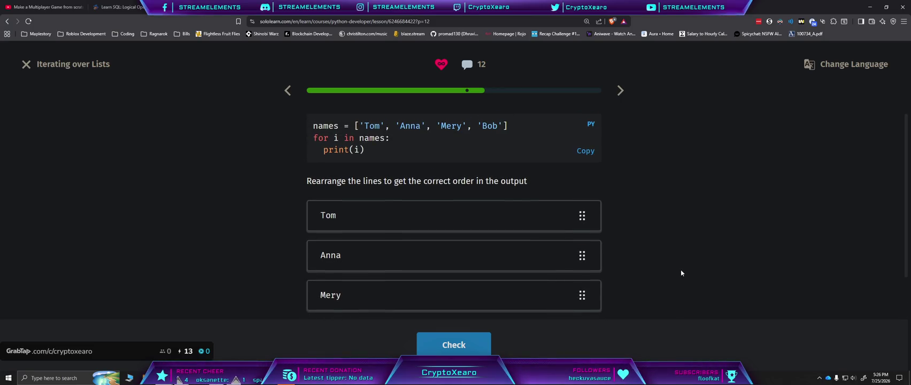
{"action": "left_click", "coordinate": [454, 345]}
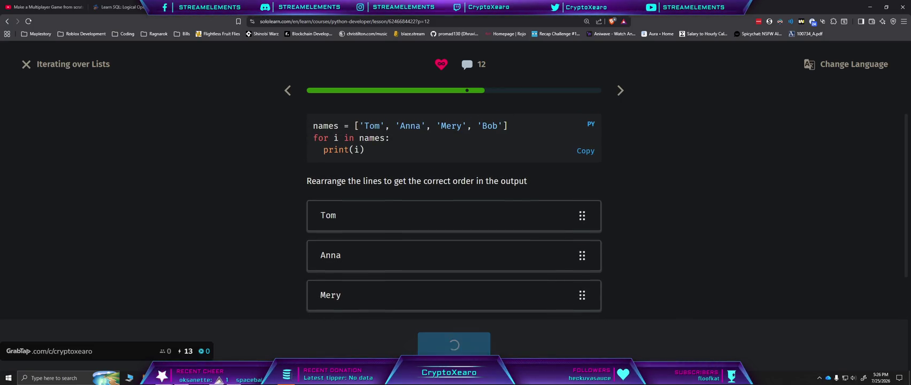
{"action": "left_click", "coordinate": [454, 345]}
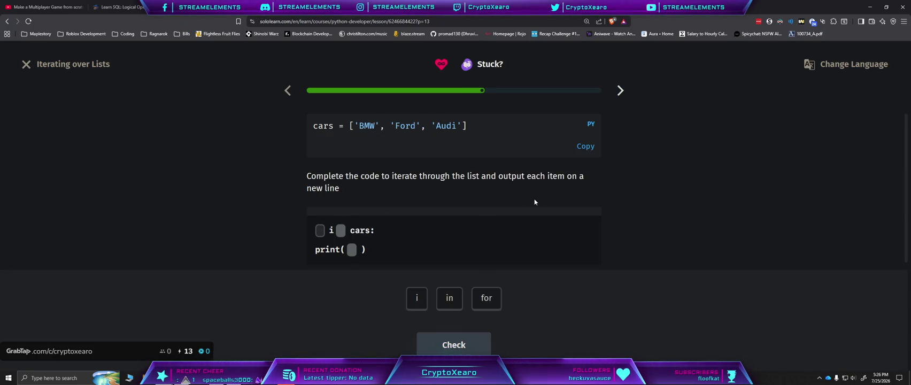
Step: Fill the blanks with for, in and i to form 'for i in cars: print(i)' and submit it
{"action": "left_click", "coordinate": [483, 300]}
{"action": "left_click", "coordinate": [440, 305]}
{"action": "left_click", "coordinate": [426, 307]}
{"action": "left_click", "coordinate": [454, 345]}
{"action": "left_click", "coordinate": [455, 344]}
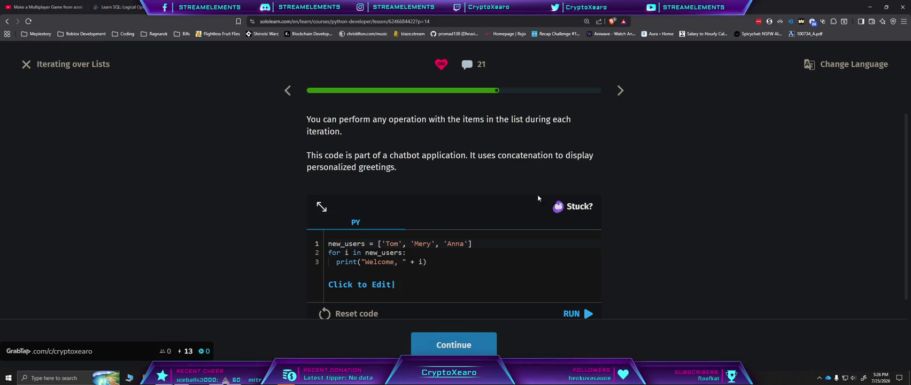
Step: Run the new_users greeting code to see the 'Welcome, ' lines, then continue
{"action": "scroll", "coordinate": [538, 198], "scroll_direction": "down", "scroll_amount": 1}
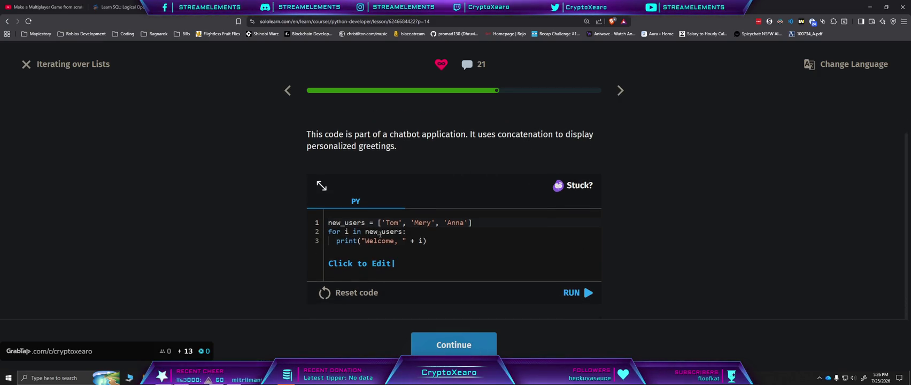
{"action": "left_click", "coordinate": [582, 302]}
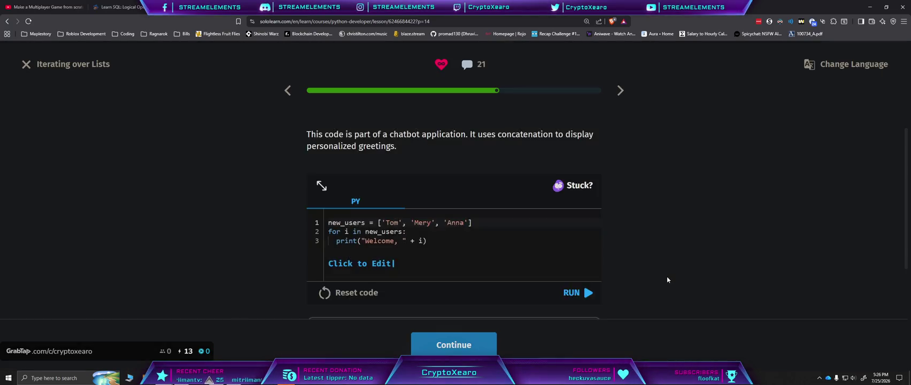
{"action": "left_click", "coordinate": [454, 345]}
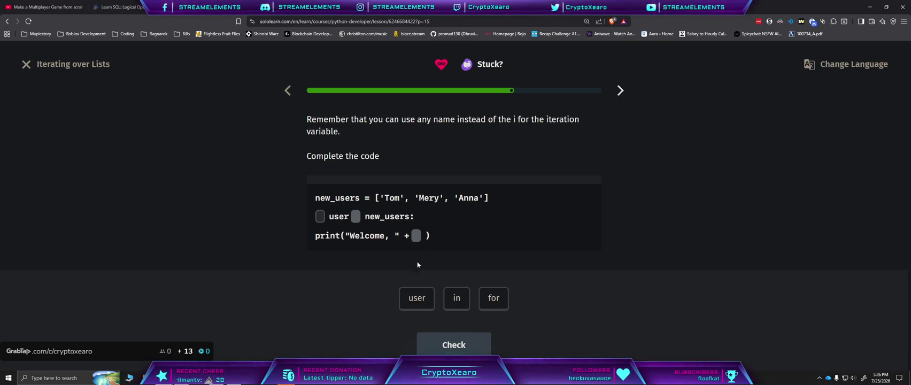
Step: Complete the greeting loop with for, in and user, and get it accepted
{"action": "left_click", "coordinate": [503, 298]}
{"action": "left_click", "coordinate": [457, 302]}
{"action": "left_click", "coordinate": [418, 303]}
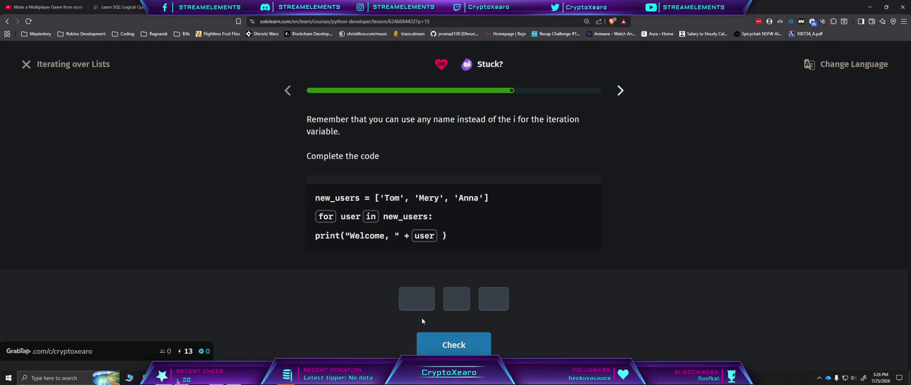
{"action": "left_click", "coordinate": [463, 346]}
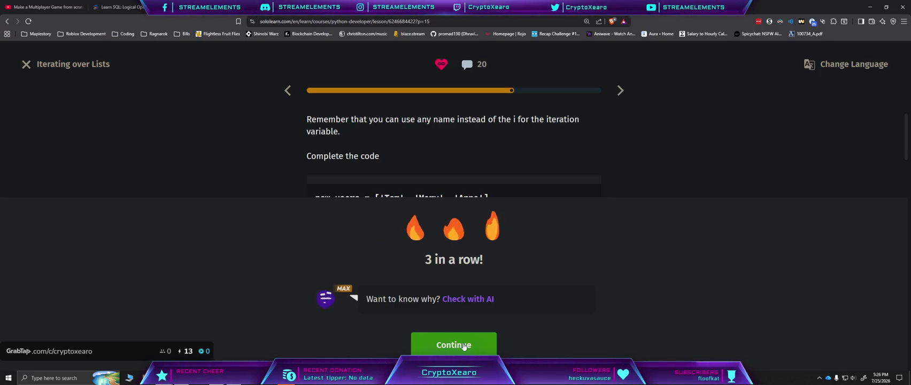
{"action": "left_click", "coordinate": [463, 345]}
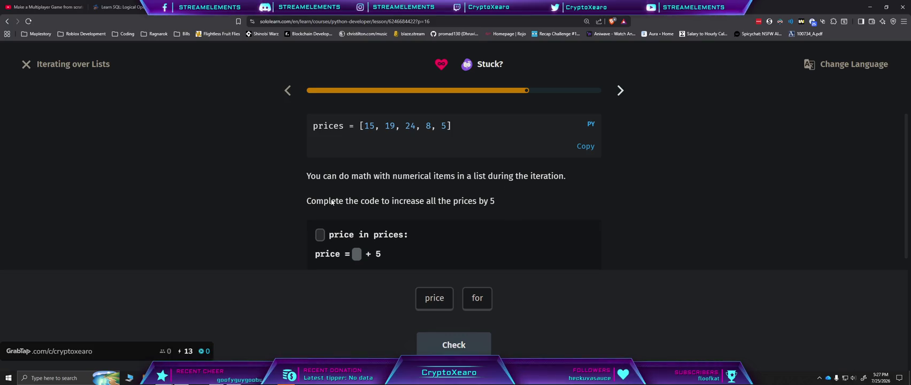
Step: Fill the add-5-to-every-price loop with for and price, and get it accepted
{"action": "scroll", "coordinate": [661, 214], "scroll_direction": "down", "scroll_amount": 1}
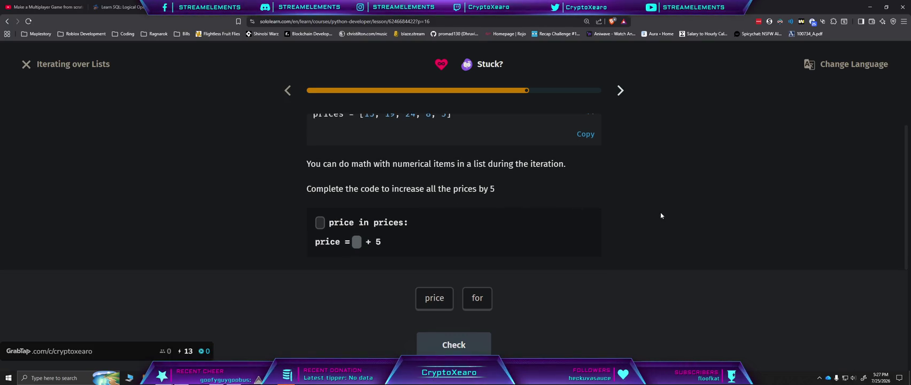
{"action": "left_click", "coordinate": [475, 303]}
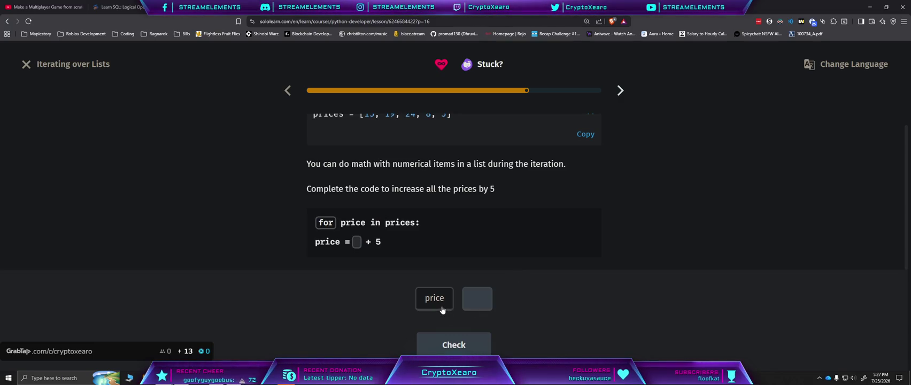
{"action": "left_click", "coordinate": [438, 302]}
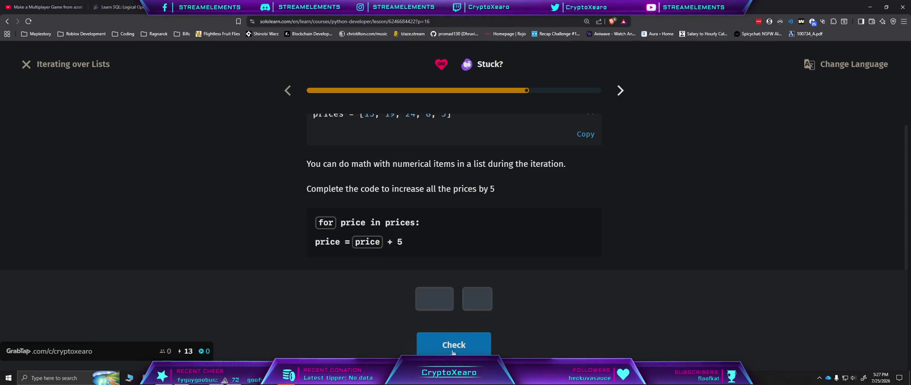
{"action": "left_click", "coordinate": [454, 345]}
{"action": "left_click", "coordinate": [463, 347]}
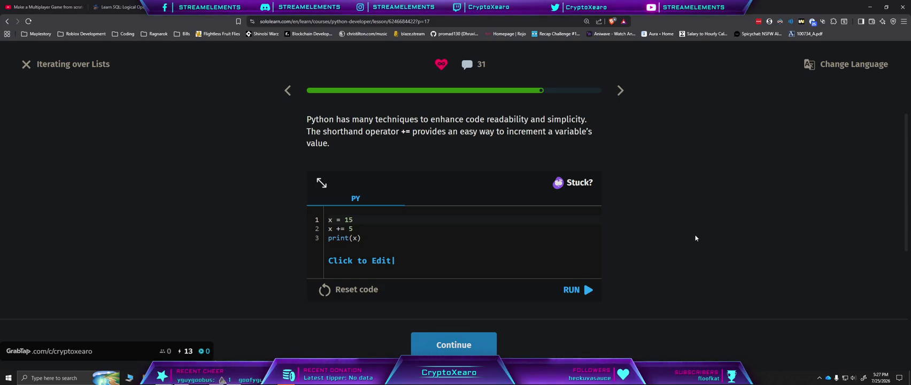
Step: Run the += shorthand example code and continue
{"action": "scroll", "coordinate": [696, 238], "scroll_direction": "down", "scroll_amount": 1}
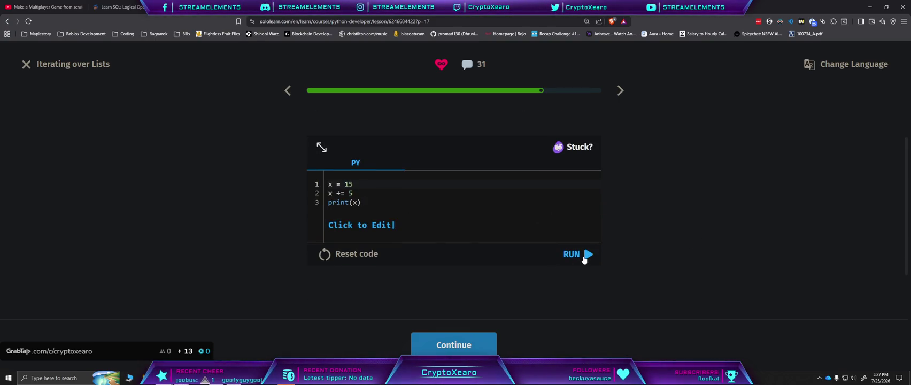
{"action": "left_click", "coordinate": [584, 258]}
{"action": "left_click", "coordinate": [456, 347]}
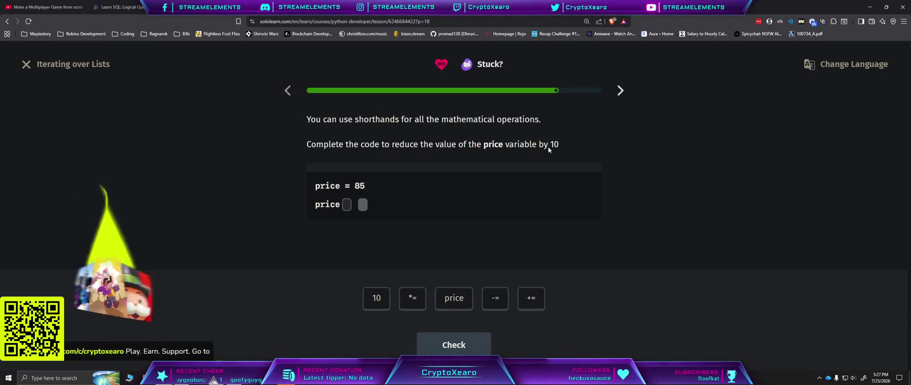
Step: Answer the reduce-price exercise as price -= 10 and get it accepted
{"action": "left_click", "coordinate": [496, 298]}
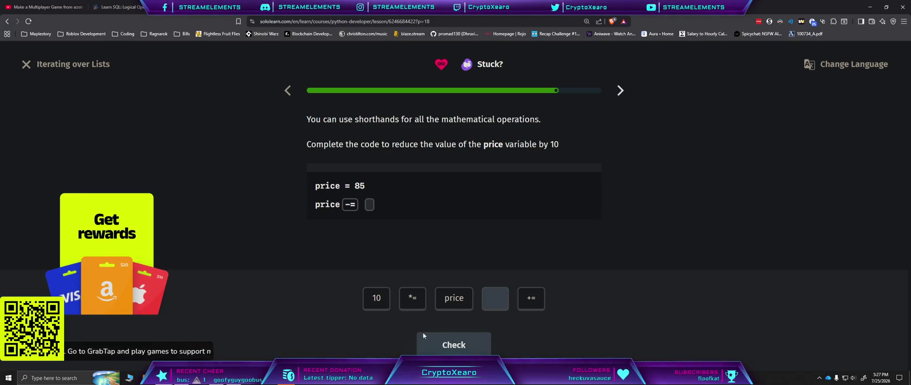
{"action": "left_click", "coordinate": [377, 298]}
{"action": "left_click", "coordinate": [440, 346]}
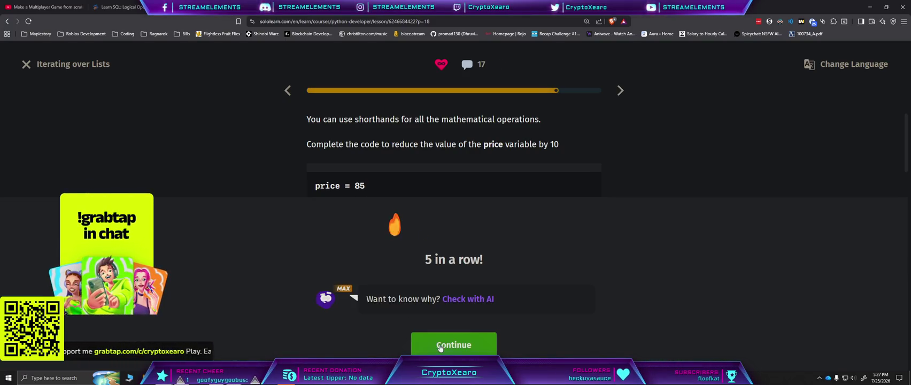
{"action": "left_click", "coordinate": [440, 347]}
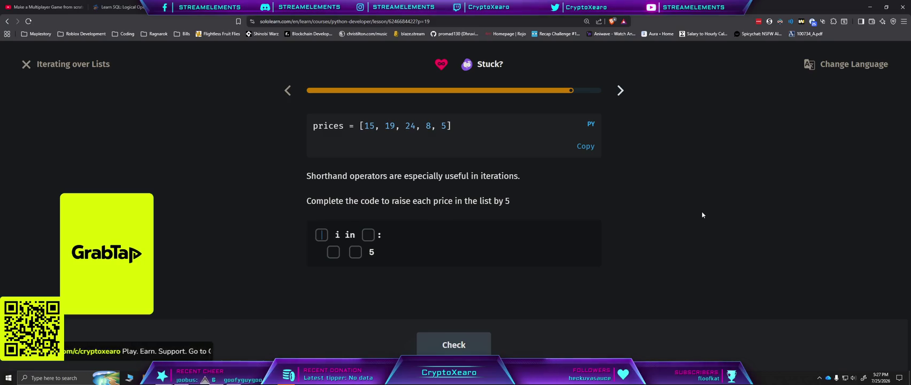
Step: Fill the raise-prices loop with for, prices, price and +=, which is marked incorrect
{"action": "type", "text": "f"}
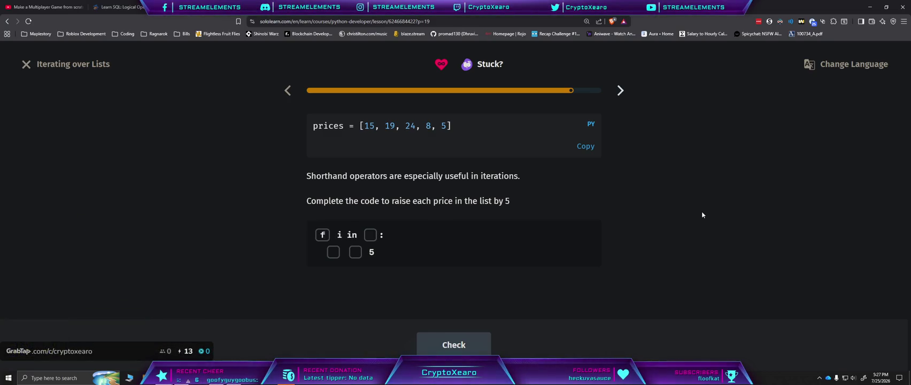
{"action": "type", "text": "rices"}
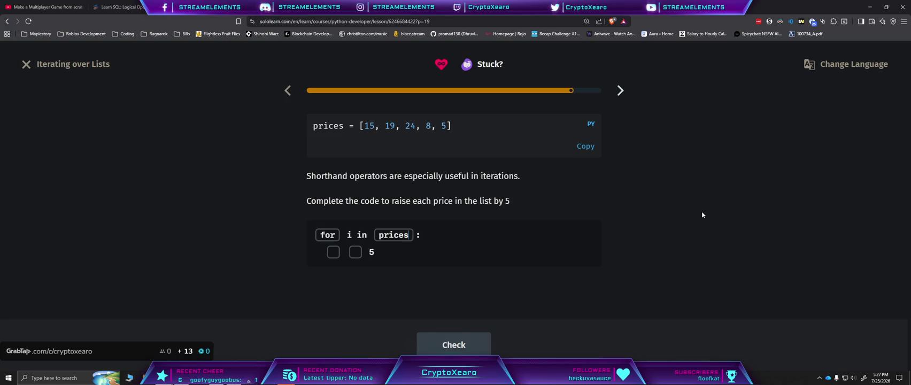
{"action": "type", "text": "price"}
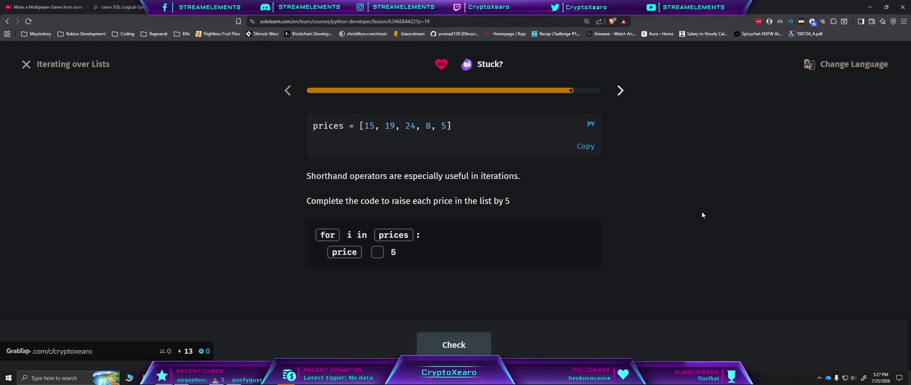
{"action": "type", "text": "+="}
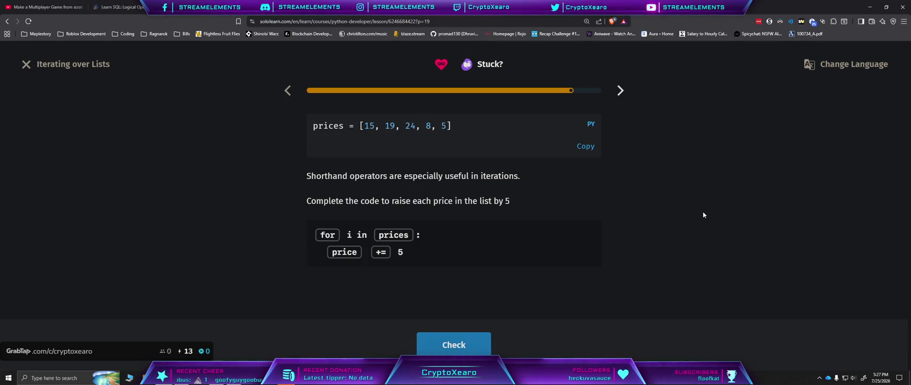
{"action": "left_click", "coordinate": [488, 345]}
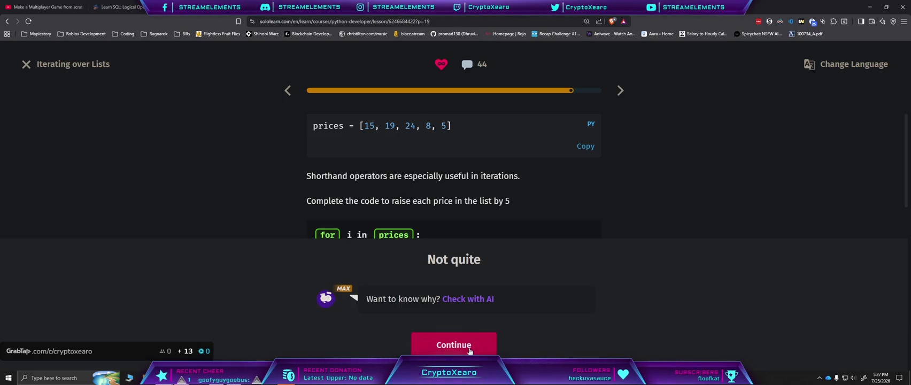
{"action": "scroll", "coordinate": [642, 191], "scroll_direction": "down", "scroll_amount": 1}
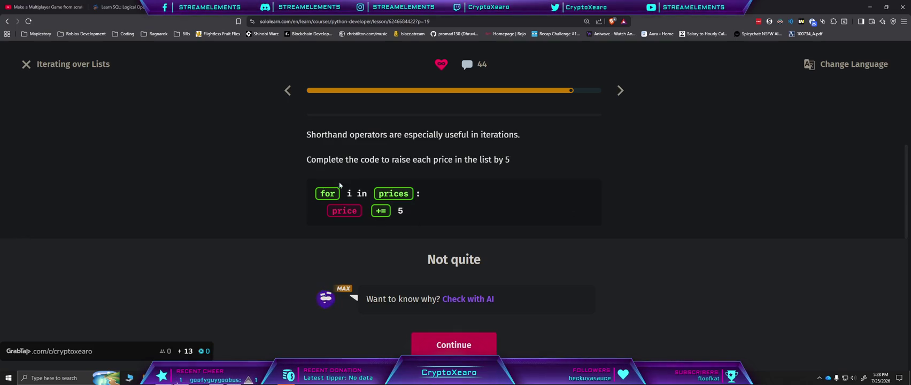
{"action": "key", "text": "Return"}
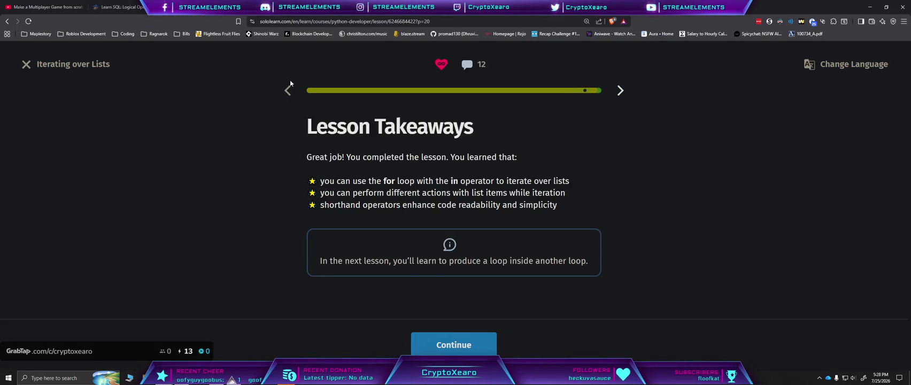
Step: Retry the prices exercise with for i in prices: i += and get it accepted
{"action": "left_click", "coordinate": [288, 91]}
{"action": "type", "text": "for i in "}
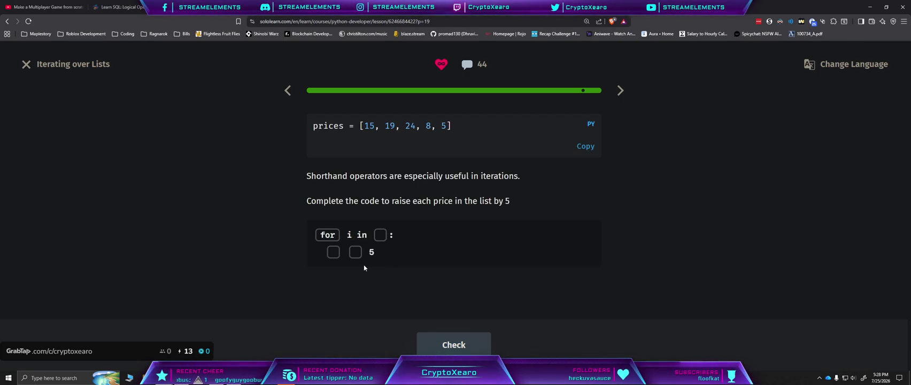
{"action": "type", "text": "pri"}
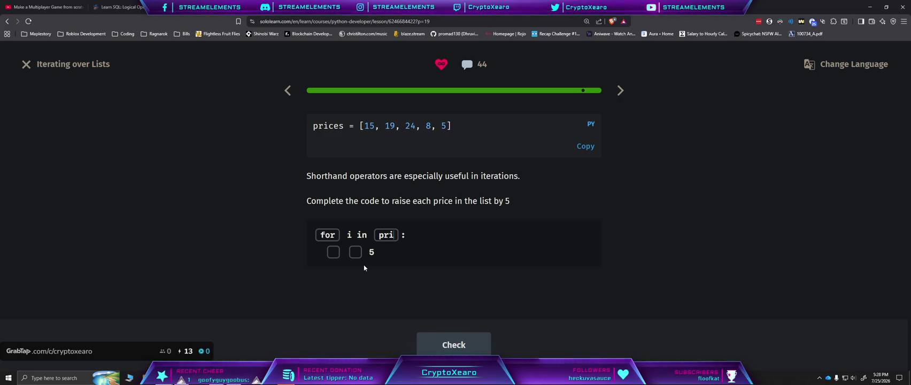
{"action": "type", "text": "ces :   i "}
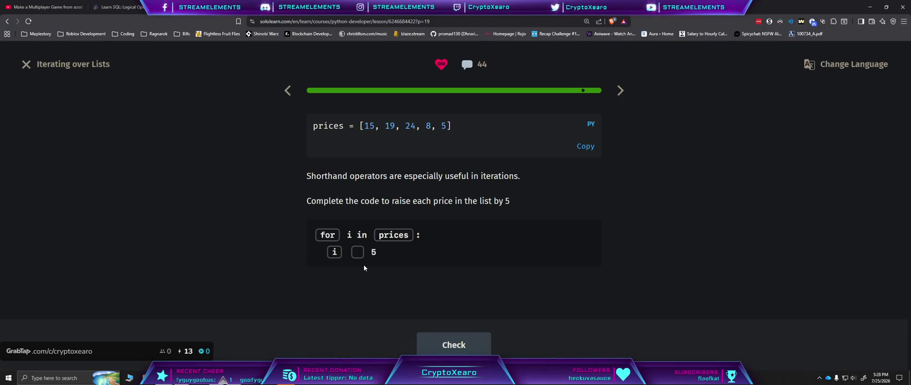
{"action": "type", "text": "+="}
{"action": "key", "text": "Return"}
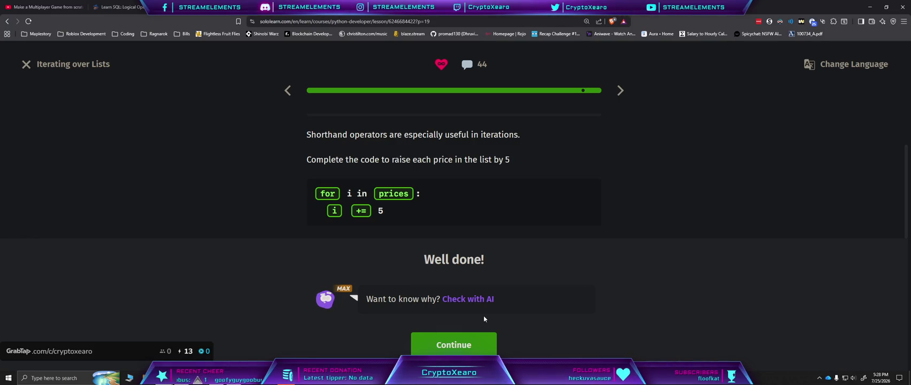
{"action": "left_click", "coordinate": [474, 344]}
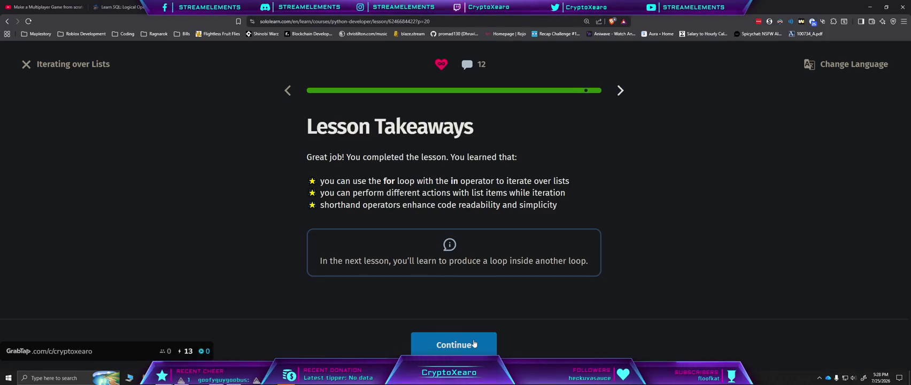
Step: Complete Iterating over Lists past the Takeaways and completion screens, then start Nested Loops
{"action": "left_click", "coordinate": [474, 344]}
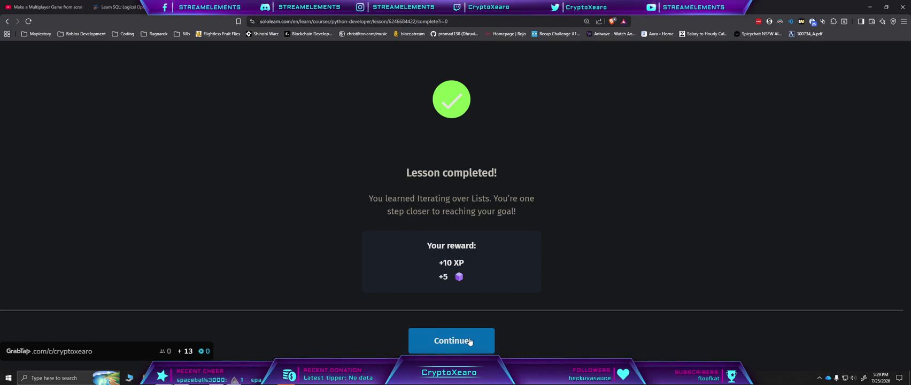
{"action": "left_click", "coordinate": [470, 345]}
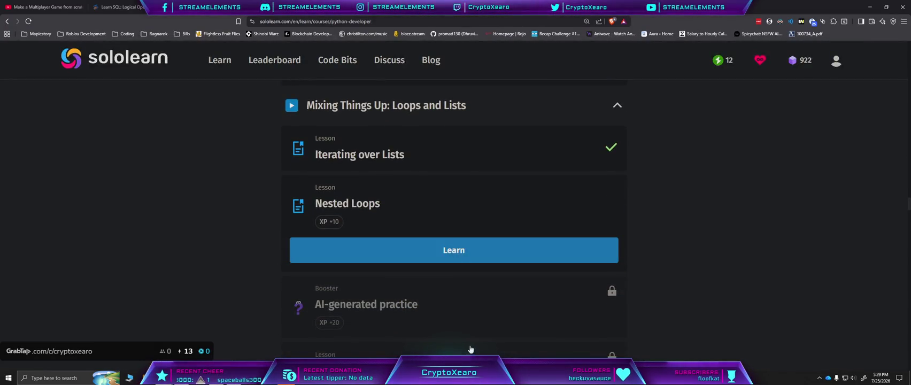
{"action": "left_click", "coordinate": [446, 248]}
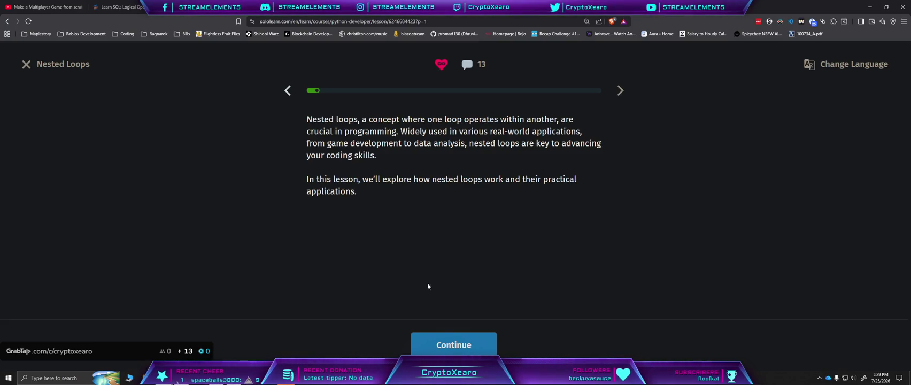
Step: Answer the first Nested Loops warm-up question with 3
{"action": "left_click", "coordinate": [454, 344]}
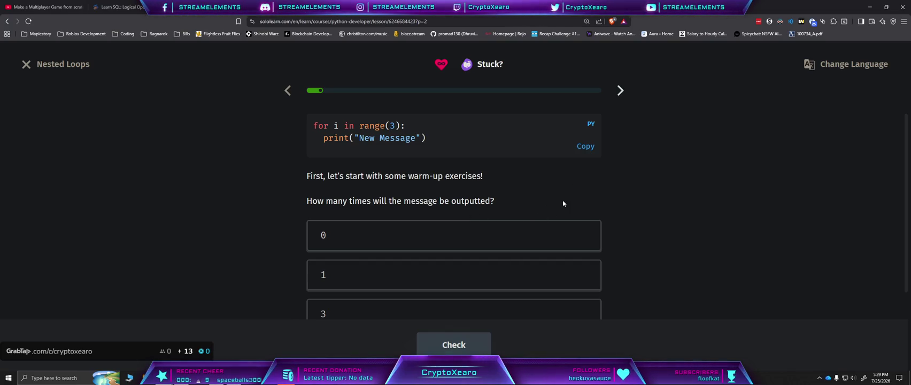
{"action": "scroll", "coordinate": [563, 200], "scroll_direction": "down", "scroll_amount": 1}
{"action": "left_click", "coordinate": [454, 283]}
{"action": "left_click", "coordinate": [454, 345]}
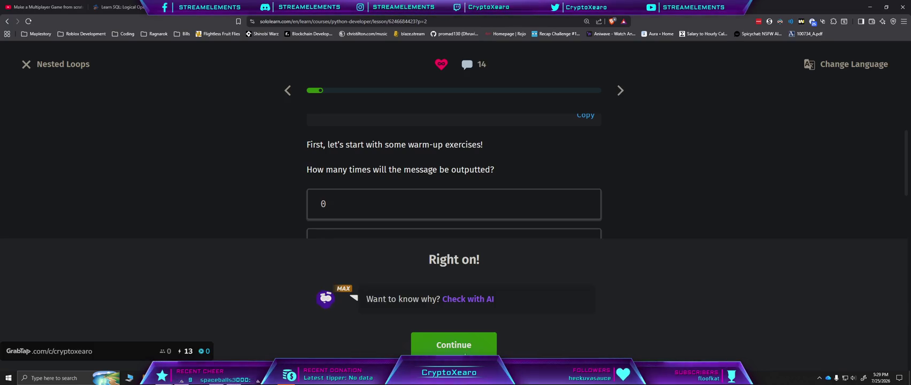
{"action": "left_click", "coordinate": [465, 353]}
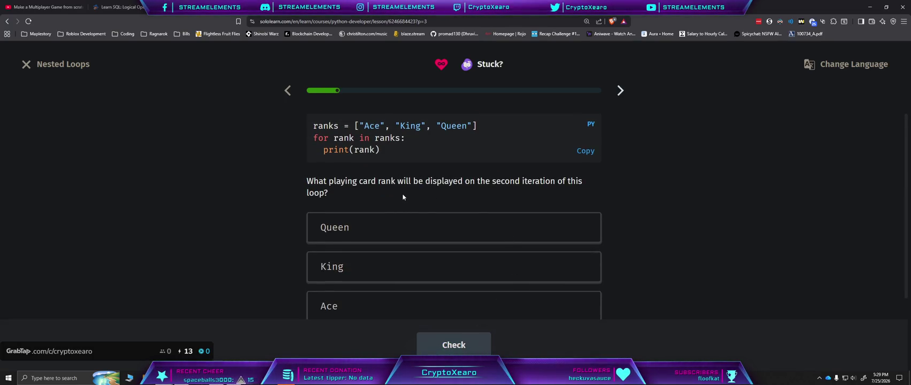
Step: Answer King as the second-iteration rank and advance to the ranks-and-suits example
{"action": "left_click", "coordinate": [372, 273]}
{"action": "left_click", "coordinate": [454, 345]}
{"action": "left_click", "coordinate": [450, 347]}
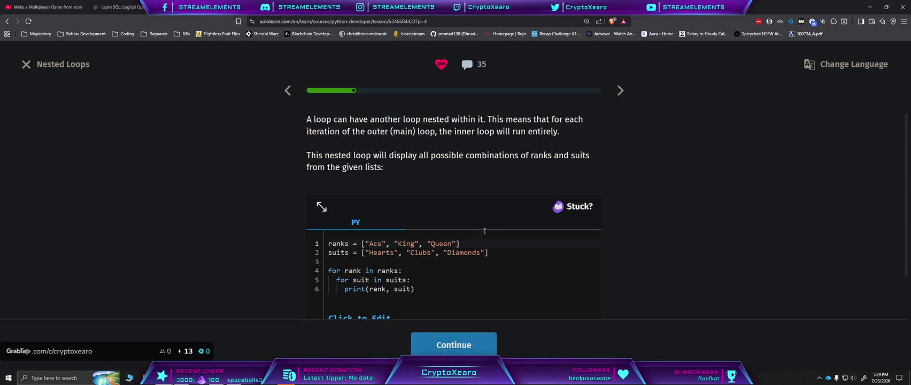
{"action": "scroll", "coordinate": [495, 245], "scroll_direction": "down", "scroll_amount": 1}
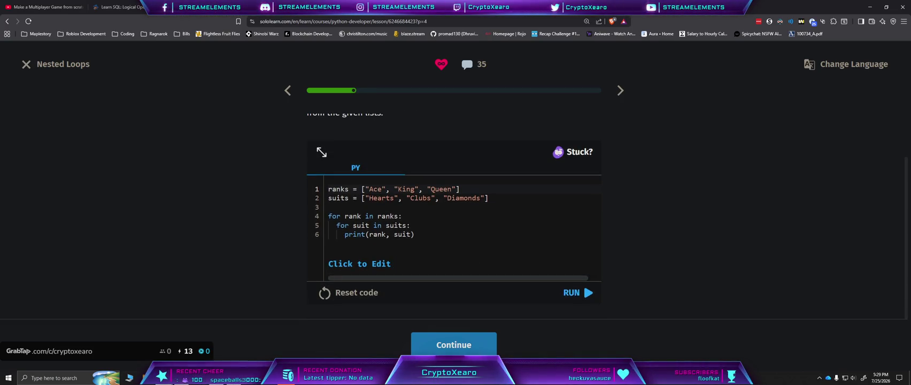